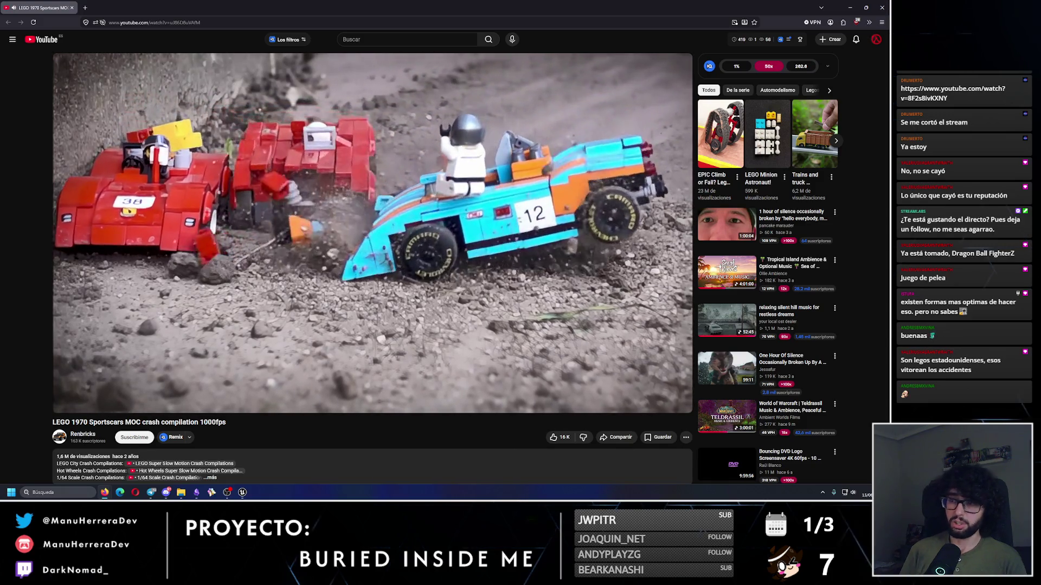
Step: Jump ahead in the LEGO 1970 Sportscars crash compilation and pause playback at 4:27 of 8:43
{"action": "mouse_move", "coordinate": [408, 363]}
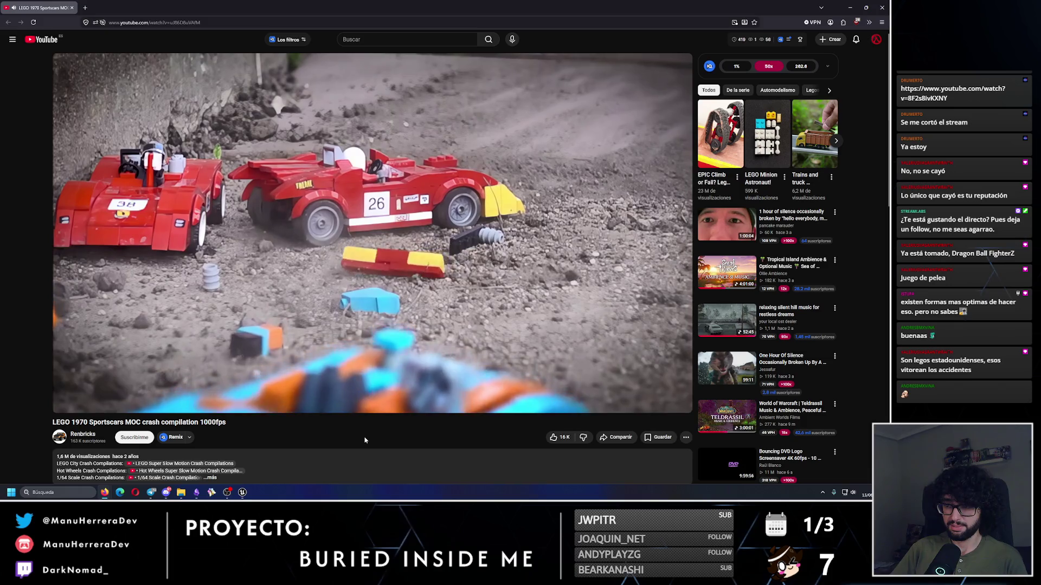
{"action": "left_click", "coordinate": [301, 392]}
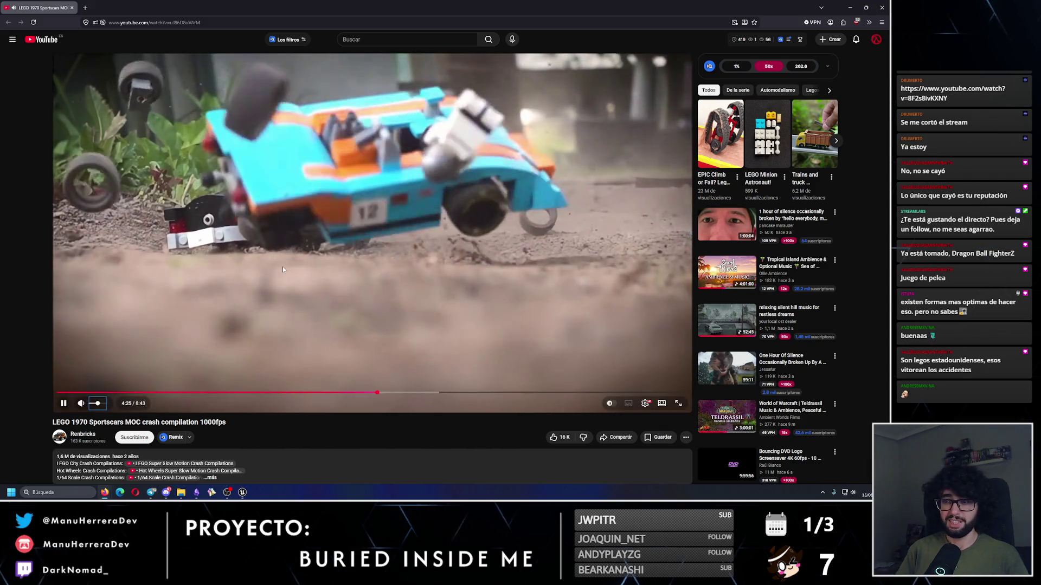
{"action": "left_click", "coordinate": [404, 303]}
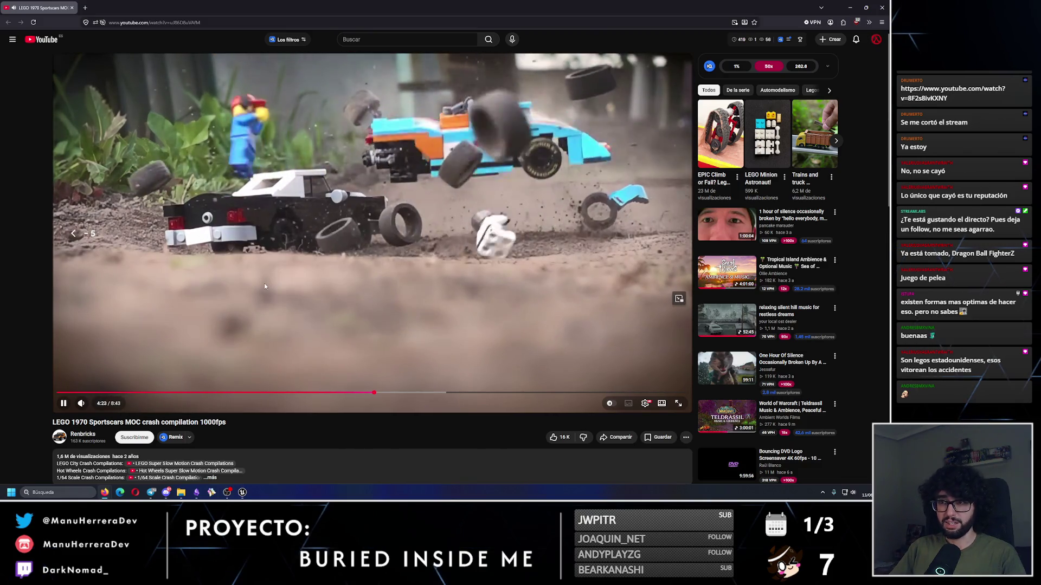
Step: Rewind the crash video a few seconds, let it play on to about 6:02, then close Firefox
{"action": "key", "text": "Left"}
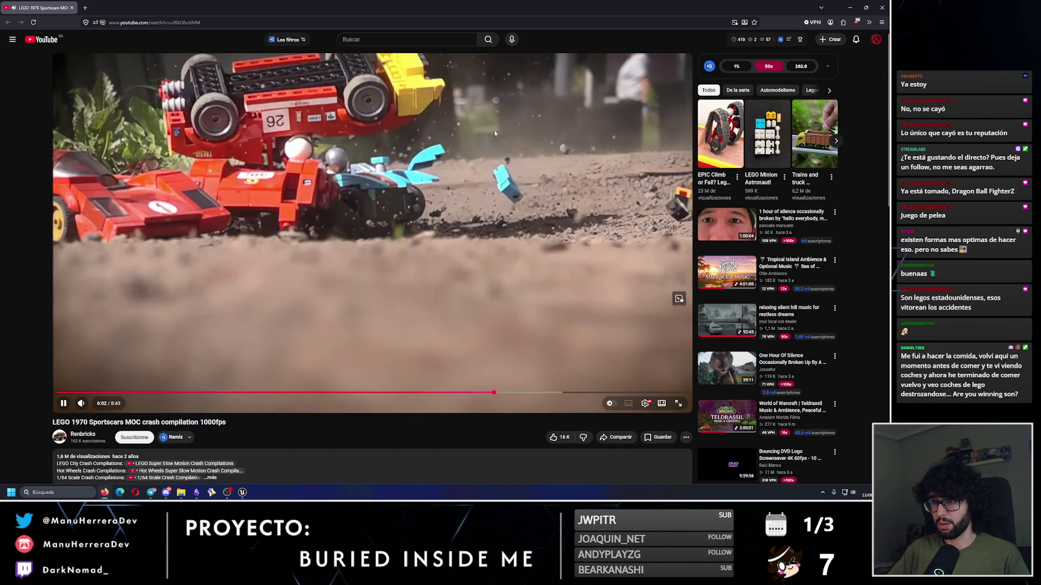
{"action": "left_click", "coordinate": [882, 7]}
Step: Drop the Rodapie baseboard row onto the corridor floor and rotate it into line with the wall
{"action": "left_click_drag", "start_coordinate": [188, 265], "coordinate": [174, 292]}
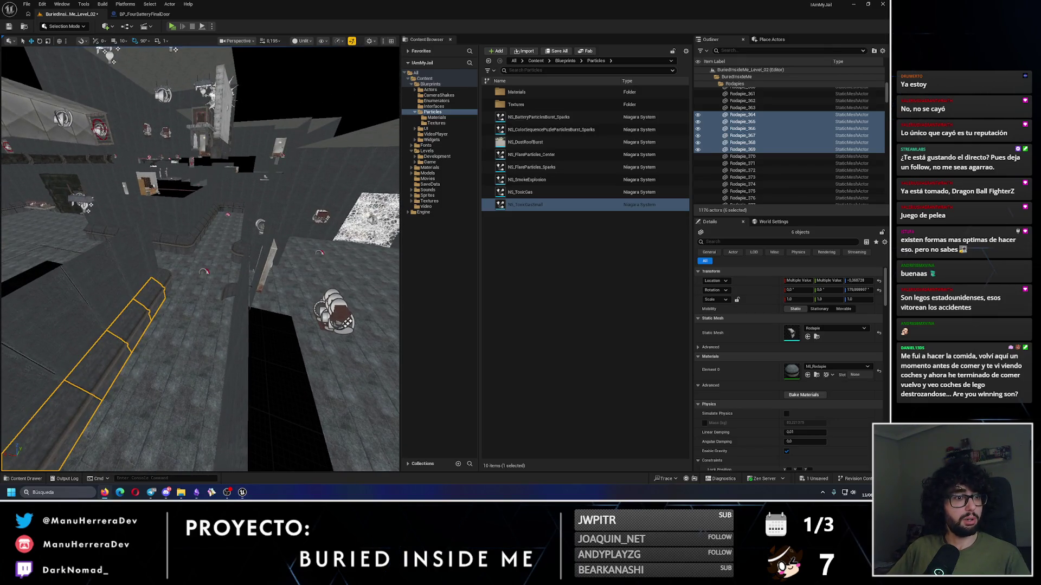
{"action": "mouse_move", "coordinate": [216, 300]}
{"action": "left_mouse_down"}
{"action": "mouse_move", "coordinate": [216, 255]}
{"action": "mouse_move", "coordinate": [236, 201]}
{"action": "left_mouse_up"}
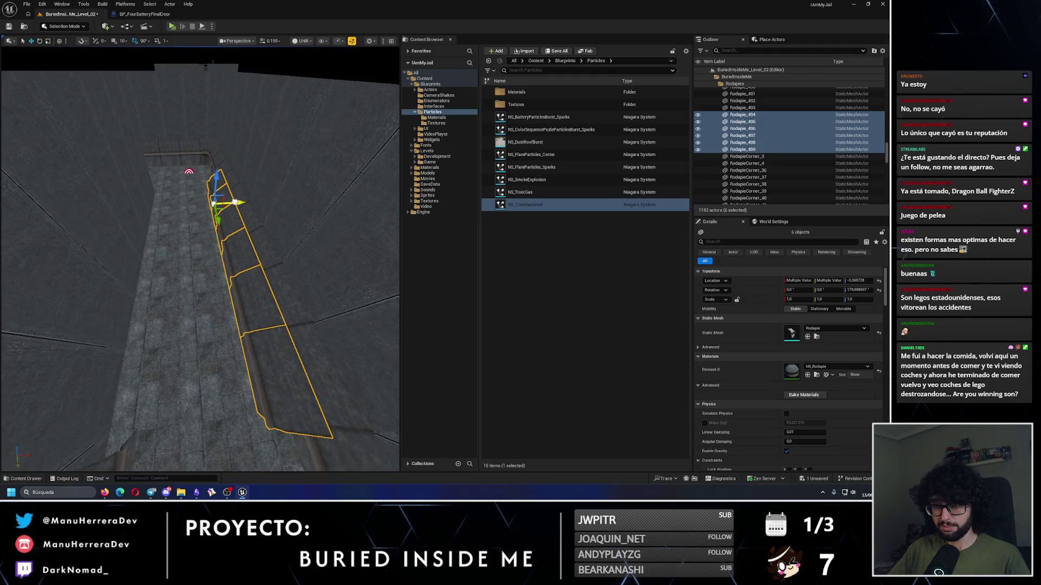
{"action": "key", "text": "e"}
{"action": "key", "text": "End"}
{"action": "left_click_drag", "start_coordinate": [190, 171], "coordinate": [154, 322]}
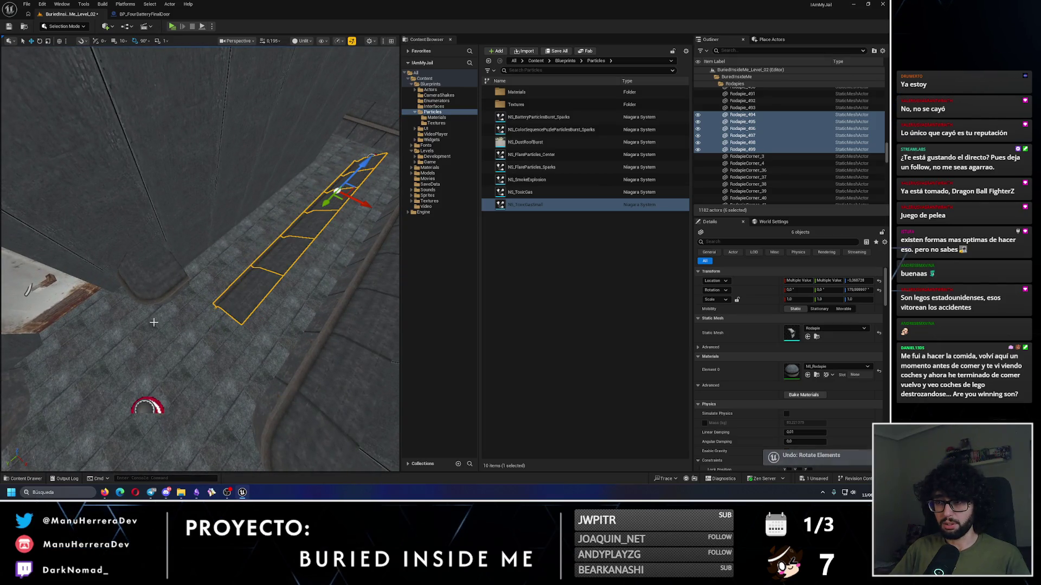
{"action": "scroll", "coordinate": [154, 323], "scroll_direction": "down", "scroll_amount": 4}
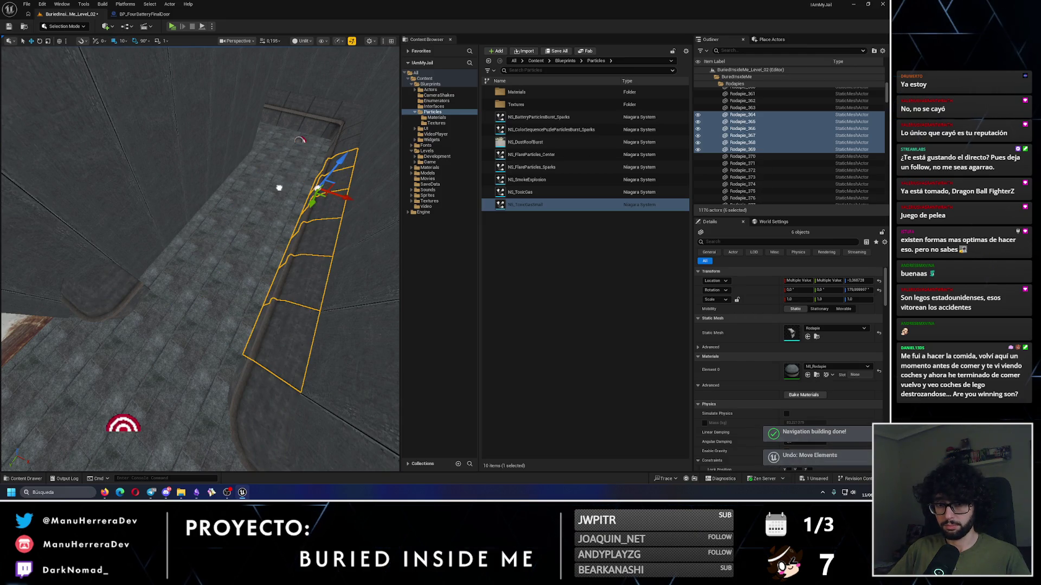
{"action": "key", "text": "w"}
{"action": "scroll", "coordinate": [193, 179], "scroll_direction": "down", "scroll_amount": 2}
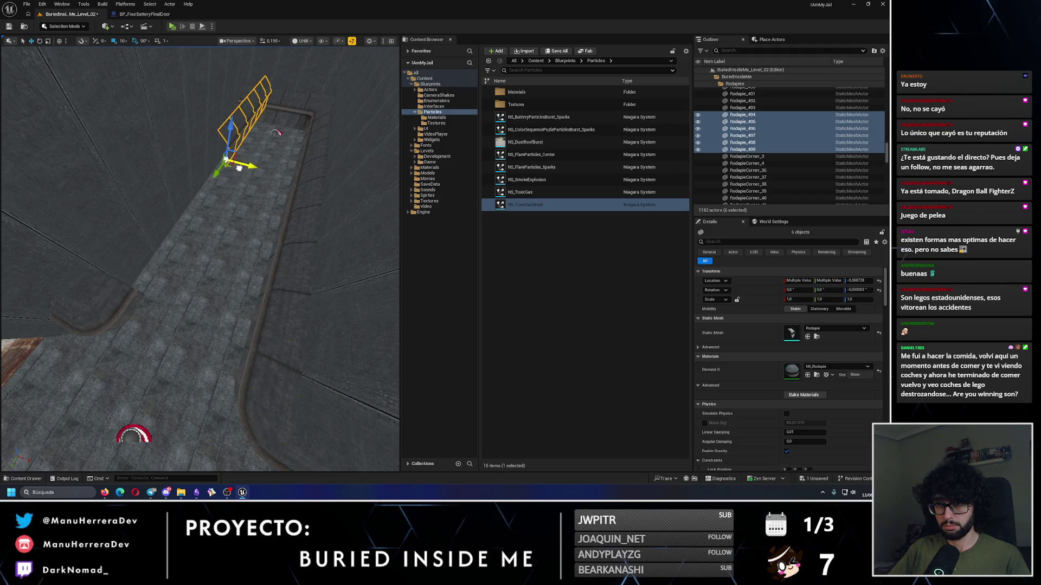
Step: Check the baseboards along the wall bottom and select corner piece RodapieCorner_37
{"action": "left_click_drag", "start_coordinate": [97, 311], "coordinate": [114, 308]}
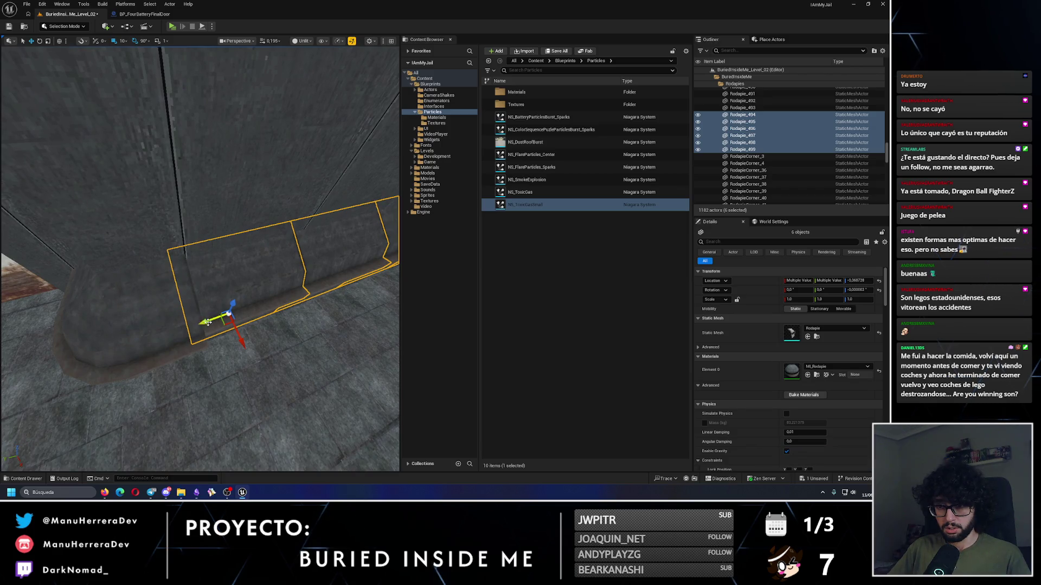
{"action": "mouse_move", "coordinate": [208, 319]}
{"action": "left_mouse_down"}
{"action": "mouse_move", "coordinate": [232, 319]}
{"action": "mouse_move", "coordinate": [309, 217]}
{"action": "mouse_move", "coordinate": [118, 53]}
{"action": "left_mouse_up"}
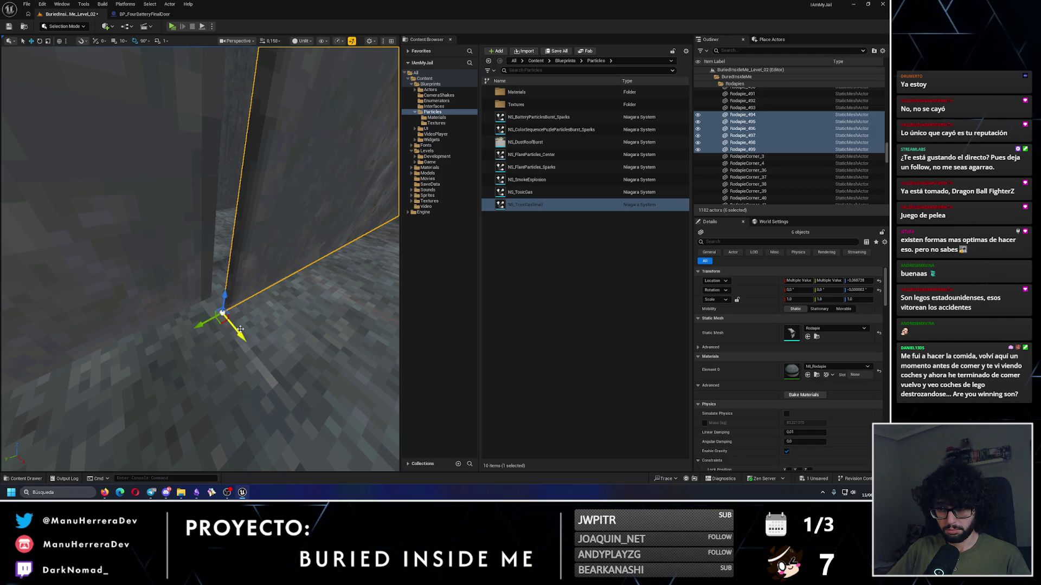
{"action": "left_click_drag", "start_coordinate": [211, 301], "coordinate": [364, 257]}
{"action": "mouse_move", "coordinate": [310, 295]}
{"action": "left_mouse_down"}
{"action": "mouse_move", "coordinate": [267, 302]}
{"action": "mouse_move", "coordinate": [233, 343]}
{"action": "mouse_move", "coordinate": [147, 340]}
{"action": "mouse_move", "coordinate": [183, 229]}
{"action": "left_mouse_up"}
{"action": "left_click_drag", "start_coordinate": [198, 273], "coordinate": [199, 274]}
{"action": "left_click", "coordinate": [87, 327]}
{"action": "left_click_drag", "start_coordinate": [87, 327], "coordinate": [116, 337]}
{"action": "left_click_drag", "start_coordinate": [63, 316], "coordinate": [82, 305]}
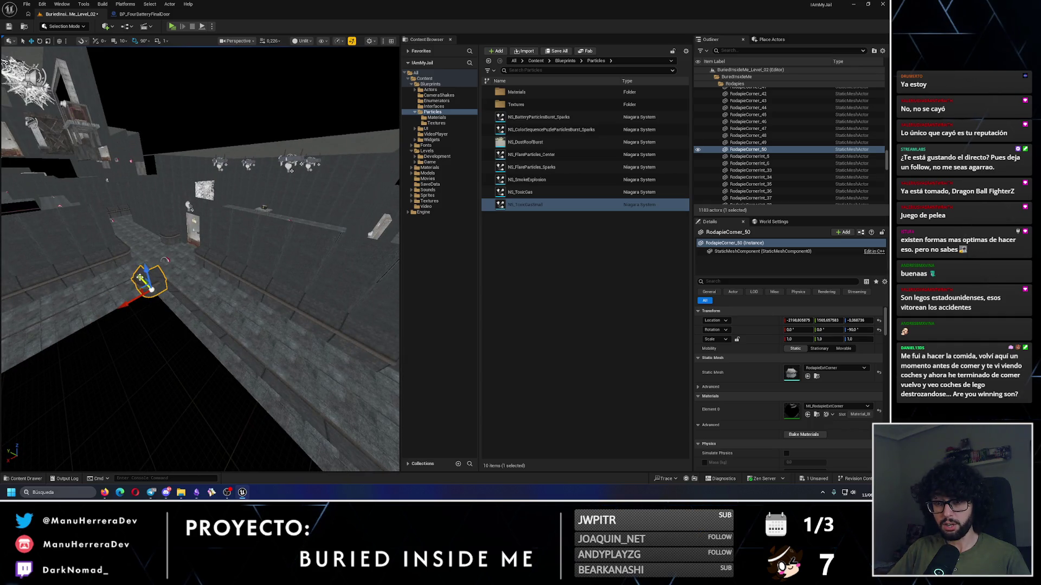
Step: Slide RodapieCorner_50 along X until it sits flush in the wall corner
{"action": "left_click_drag", "start_coordinate": [270, 389], "coordinate": [258, 379]}
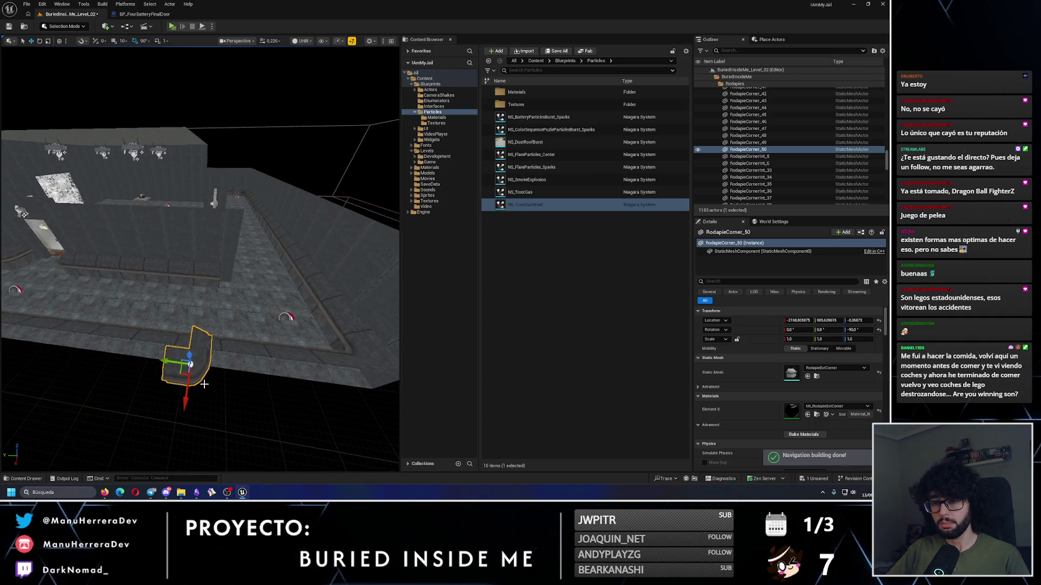
{"action": "scroll", "coordinate": [208, 284], "scroll_direction": "up", "scroll_amount": 5}
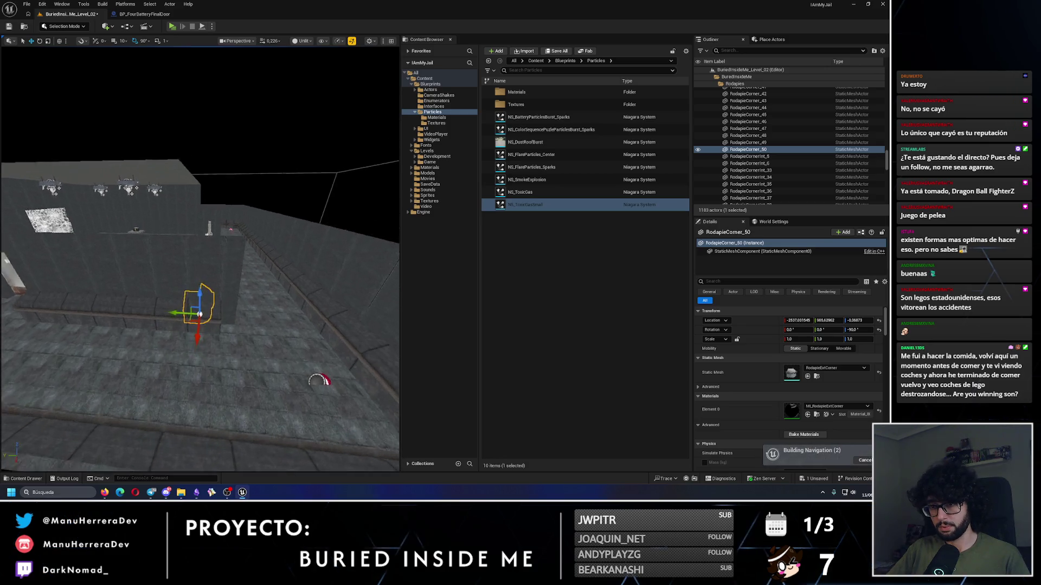
{"action": "mouse_move", "coordinate": [219, 311]}
{"action": "left_mouse_down"}
{"action": "mouse_move", "coordinate": [200, 336]}
{"action": "mouse_move", "coordinate": [214, 422]}
{"action": "mouse_move", "coordinate": [179, 406]}
{"action": "mouse_move", "coordinate": [222, 363]}
{"action": "mouse_move", "coordinate": [210, 336]}
{"action": "mouse_move", "coordinate": [203, 358]}
{"action": "left_mouse_up"}
{"action": "key", "text": "w"}
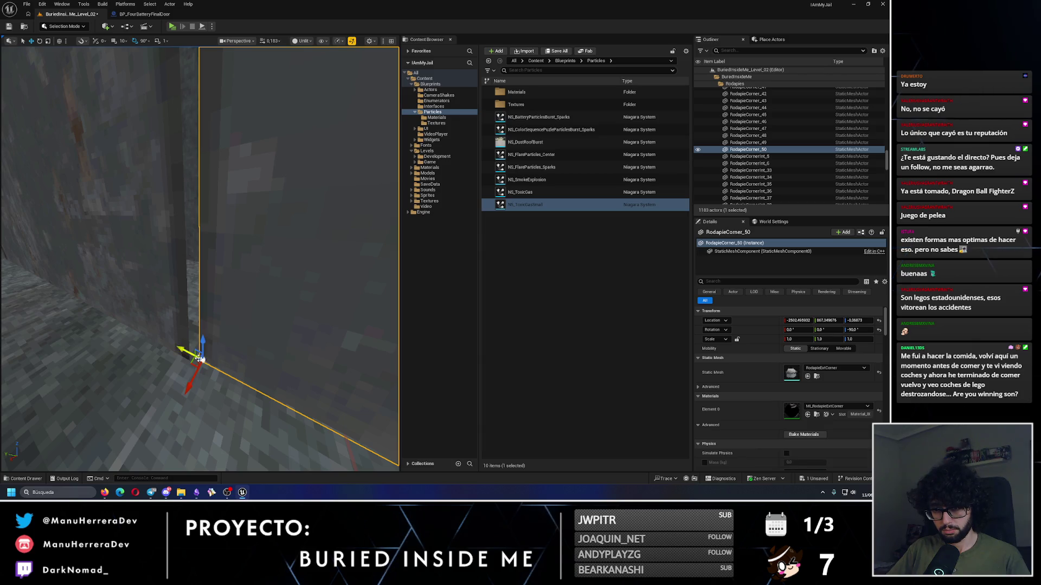
{"action": "left_click_drag", "start_coordinate": [192, 379], "coordinate": [172, 353]}
{"action": "scroll", "coordinate": [193, 361], "scroll_direction": "down", "scroll_amount": 5}
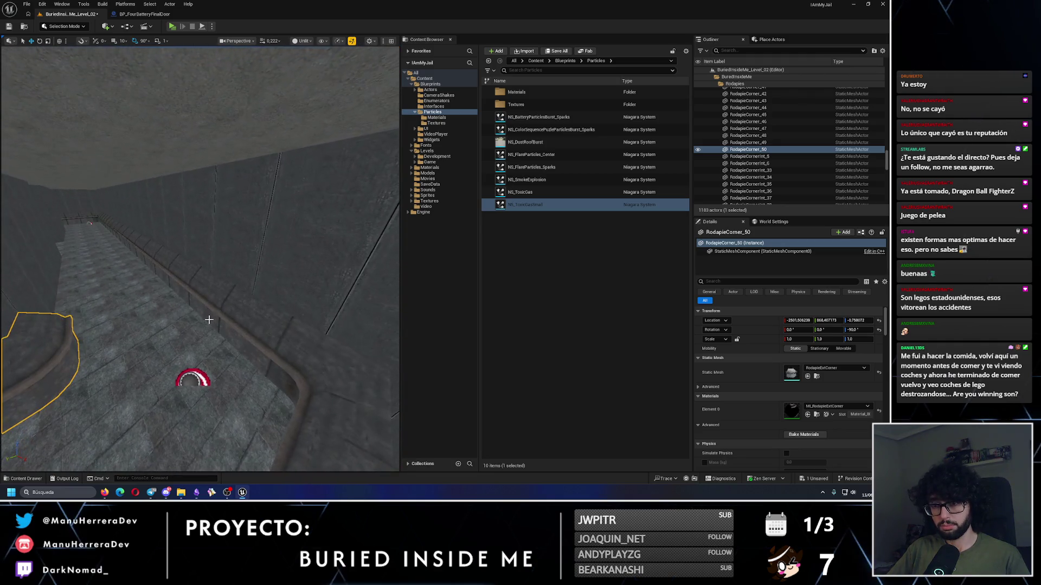
Step: Select the five Rodapie baseboard pieces running along the corridor wall
{"action": "left_click", "coordinate": [176, 271]}
{"action": "left_click", "coordinate": [169, 283], "text": "ctrl"}
{"action": "left_click", "coordinate": [152, 271], "text": "ctrl"}
{"action": "left_click", "coordinate": [140, 261], "text": "ctrl"}
{"action": "left_click", "coordinate": [131, 253], "text": "ctrl"}
{"action": "scroll", "coordinate": [142, 246], "scroll_direction": "up", "scroll_amount": 3}
{"action": "scroll", "coordinate": [143, 247], "scroll_direction": "down", "scroll_amount": 5}
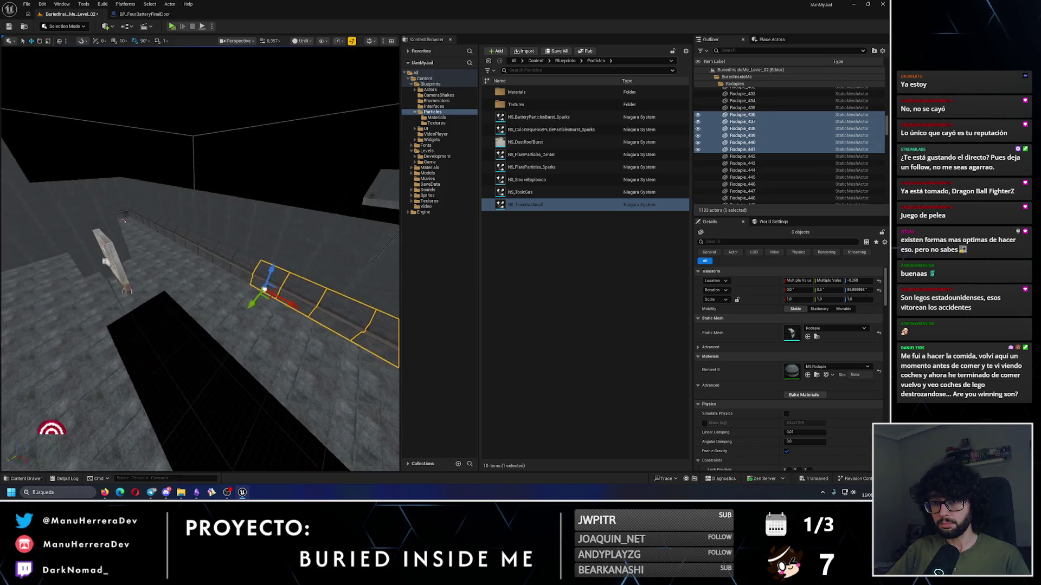
Step: Add Rodapie_433 to the selection, duplicate the row turned 180°, and lower the copy along Z
{"action": "scroll", "coordinate": [202, 247], "scroll_direction": "down", "scroll_amount": 1}
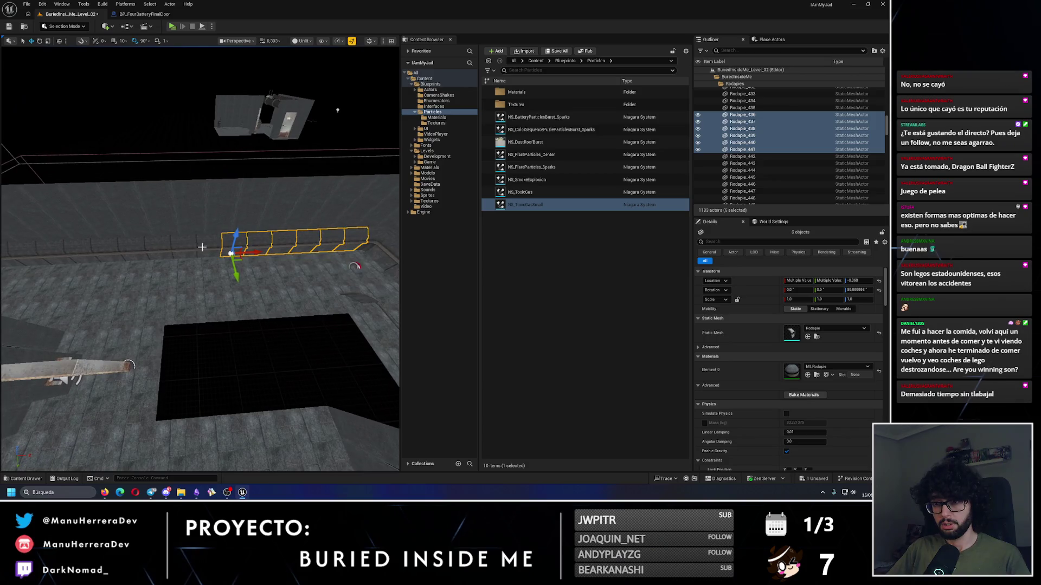
{"action": "left_click", "coordinate": [150, 241], "text": "ctrl"}
{"action": "left_click_drag", "start_coordinate": [187, 280], "coordinate": [163, 325]}
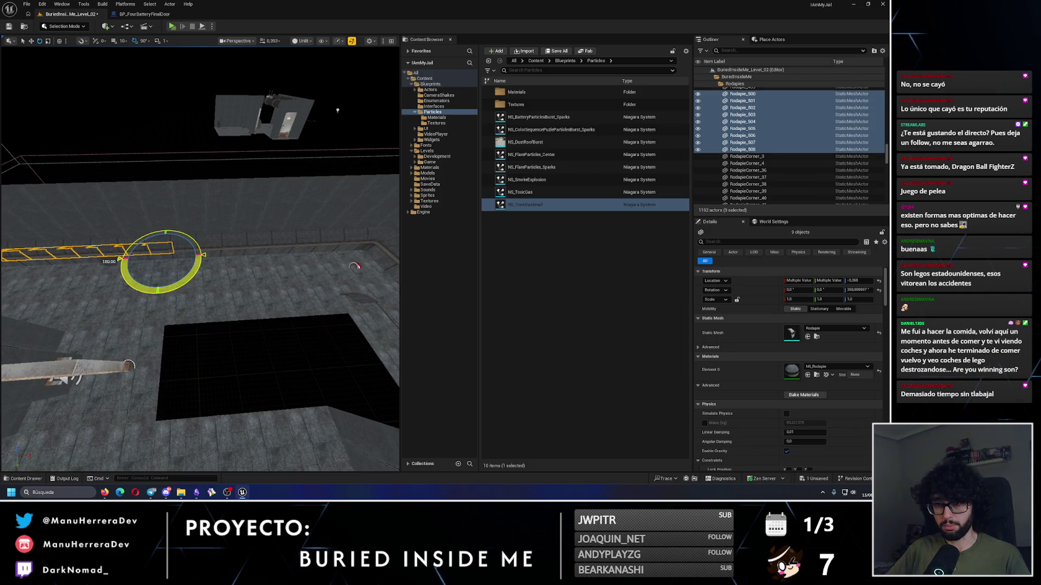
{"action": "mouse_move", "coordinate": [338, 110]}
{"action": "left_mouse_down"}
{"action": "mouse_move", "coordinate": [238, 126]}
{"action": "mouse_move", "coordinate": [204, 248]}
{"action": "mouse_move", "coordinate": [161, 271]}
{"action": "mouse_move", "coordinate": [198, 233]}
{"action": "mouse_move", "coordinate": [190, 184]}
{"action": "mouse_move", "coordinate": [183, 243]}
{"action": "mouse_move", "coordinate": [130, 233]}
{"action": "mouse_move", "coordinate": [75, 242]}
{"action": "left_mouse_up"}
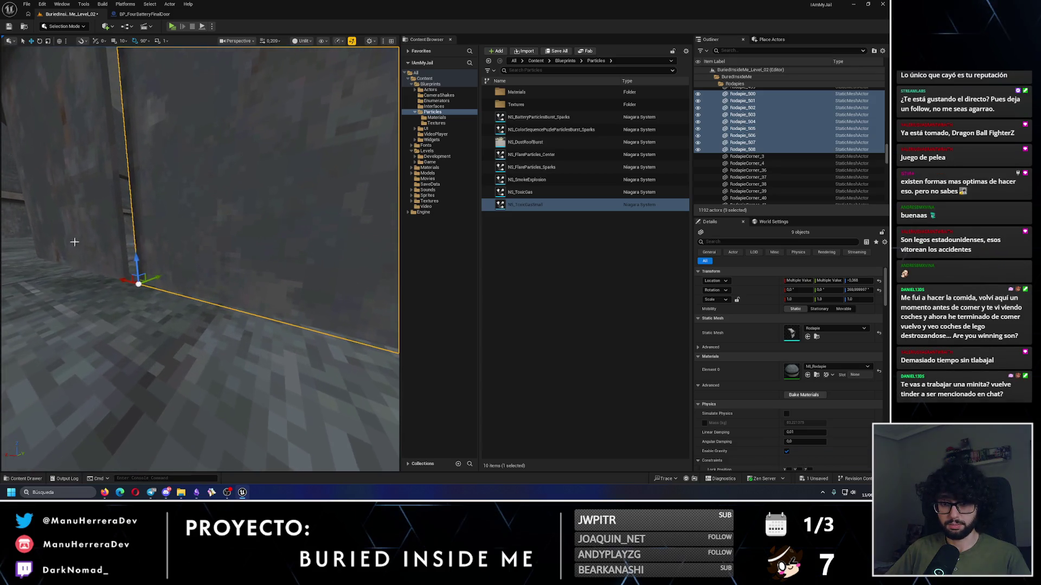
{"action": "mouse_move", "coordinate": [140, 279]}
{"action": "left_mouse_down"}
{"action": "mouse_move", "coordinate": [131, 286]}
{"action": "mouse_move", "coordinate": [239, 282]}
{"action": "left_mouse_up"}
Step: Delete the stray Rodapie_503 baseboard piece
{"action": "left_click", "coordinate": [239, 283]}
{"action": "key", "text": "Delete"}
{"action": "left_click_drag", "start_coordinate": [193, 330], "coordinate": [193, 330]}
Step: Nudge RodapieCorner_50 toward the wall corner, undoing an overshooting move
{"action": "left_click", "coordinate": [194, 325]}
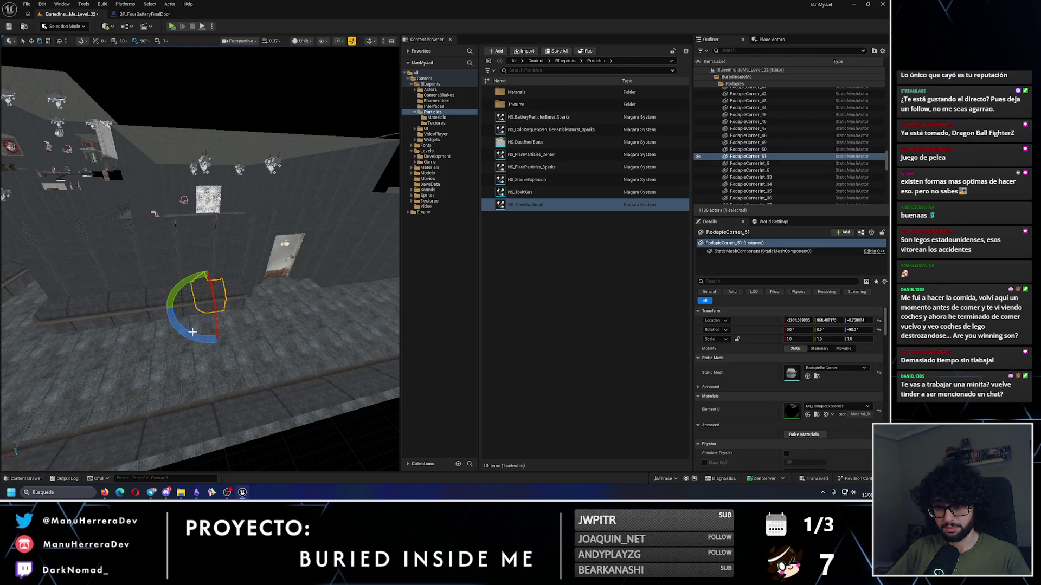
{"action": "left_click_drag", "start_coordinate": [236, 298], "coordinate": [236, 299]}
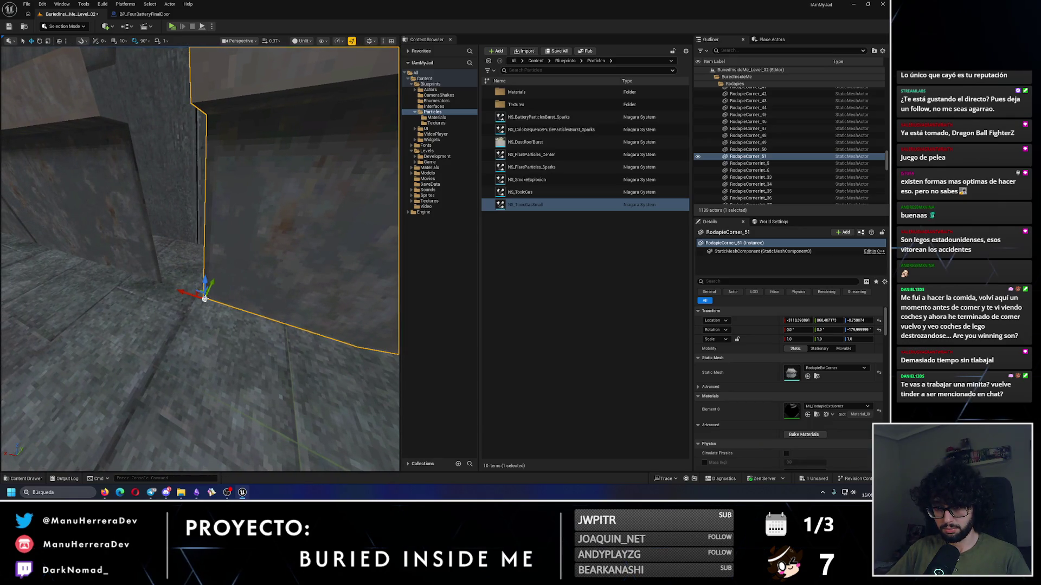
{"action": "left_click_drag", "start_coordinate": [216, 294], "coordinate": [212, 301]}
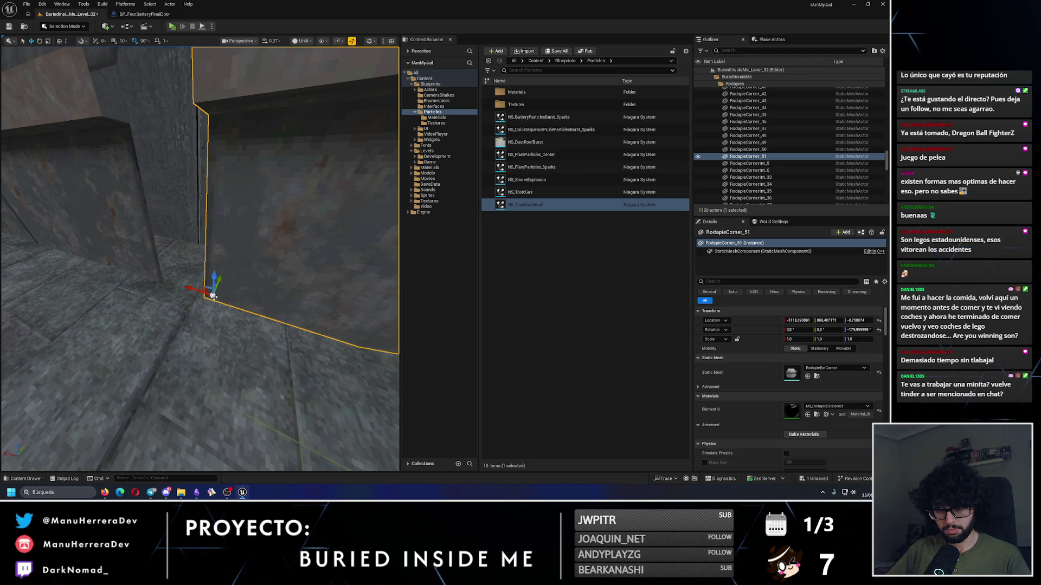
{"action": "mouse_move", "coordinate": [207, 296]}
{"action": "left_mouse_down"}
{"action": "mouse_move", "coordinate": [157, 279]}
{"action": "mouse_move", "coordinate": [166, 282]}
{"action": "left_mouse_up"}
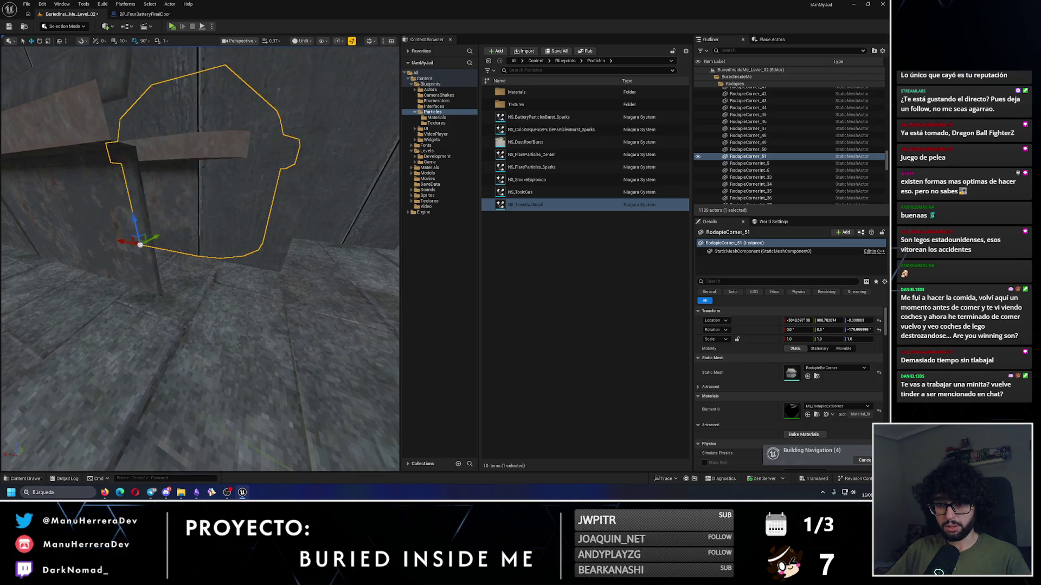
{"action": "key", "text": "ctrl+z"}
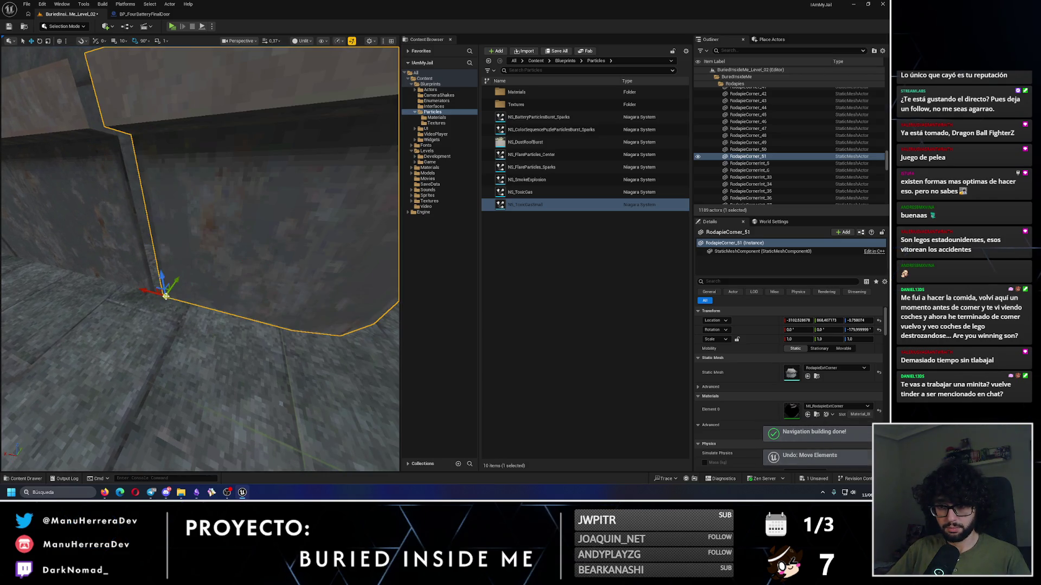
{"action": "left_click_drag", "start_coordinate": [154, 293], "coordinate": [173, 279]}
{"action": "left_click_drag", "start_coordinate": [103, 286], "coordinate": [103, 287]}
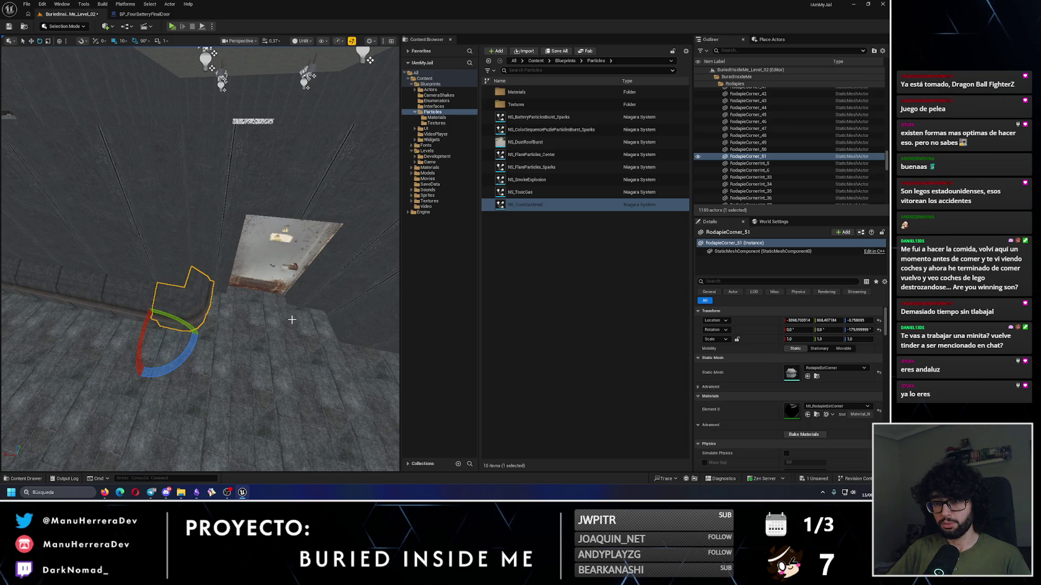
Step: Duplicate the corner piece turned -90° and slide the copy, RodapieCorner_52, along X into the corner
{"action": "mouse_move", "coordinate": [182, 359]}
{"action": "left_mouse_down", "text": "alt"}
{"action": "mouse_move", "coordinate": [214, 332]}
{"action": "mouse_move", "coordinate": [279, 315]}
{"action": "mouse_move", "coordinate": [209, 303]}
{"action": "mouse_move", "coordinate": [173, 322]}
{"action": "mouse_move", "coordinate": [256, 288]}
{"action": "mouse_move", "coordinate": [215, 327]}
{"action": "mouse_move", "coordinate": [268, 303]}
{"action": "left_mouse_up", "text": "alt"}
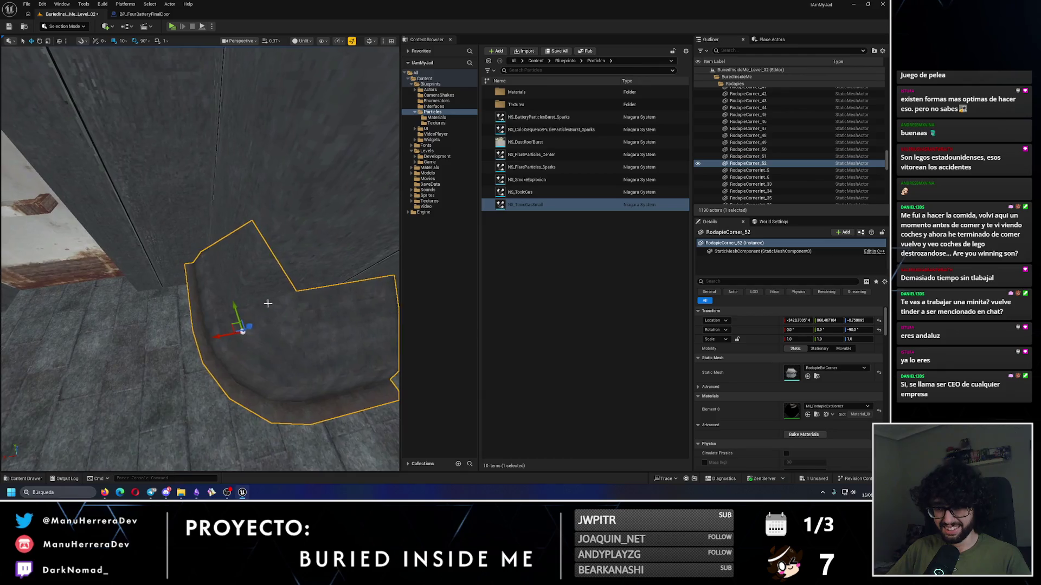
{"action": "mouse_move", "coordinate": [226, 338]}
{"action": "left_mouse_down", "text": "shift"}
{"action": "mouse_move", "coordinate": [204, 334]}
{"action": "mouse_move", "coordinate": [209, 349]}
{"action": "mouse_move", "coordinate": [185, 364]}
{"action": "mouse_move", "coordinate": [240, 319]}
{"action": "left_mouse_up", "text": "shift"}
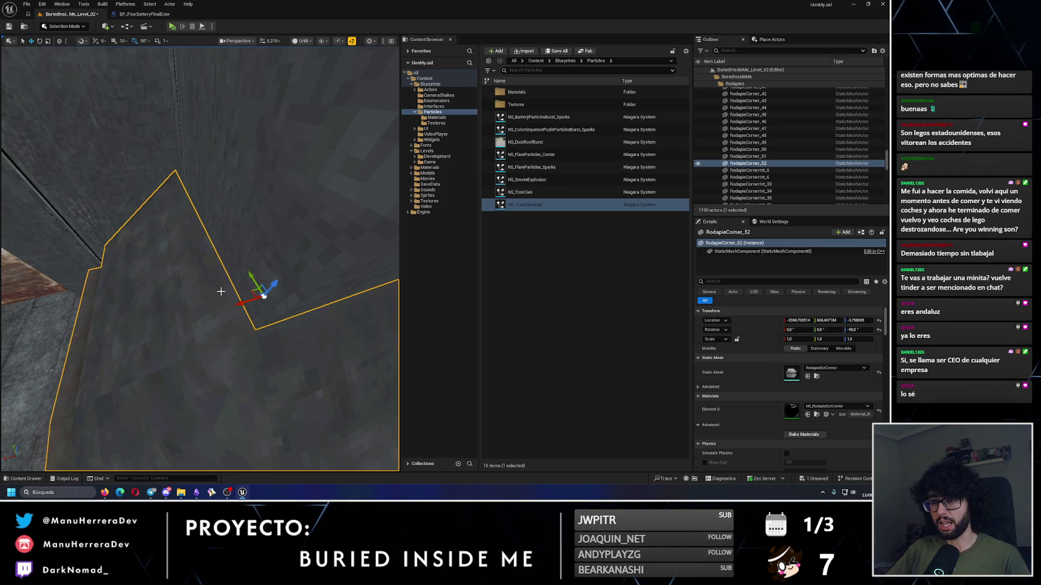
{"action": "left_click_drag", "start_coordinate": [227, 339], "coordinate": [263, 337], "text": "shift"}
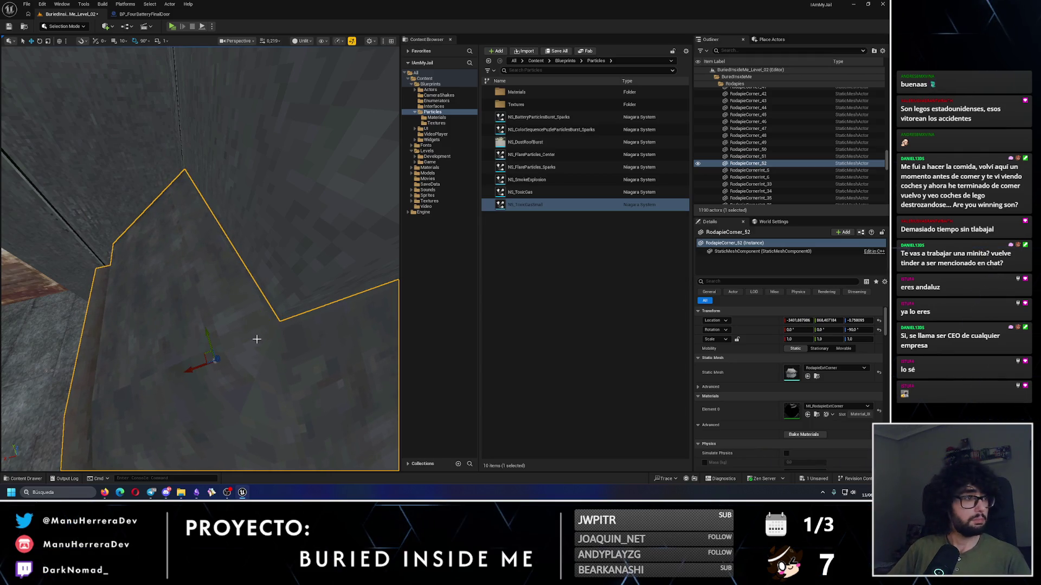
{"action": "mouse_move", "coordinate": [301, 338]}
{"action": "left_mouse_down"}
{"action": "mouse_move", "coordinate": [296, 309]}
{"action": "mouse_move", "coordinate": [217, 274]}
{"action": "left_mouse_up"}
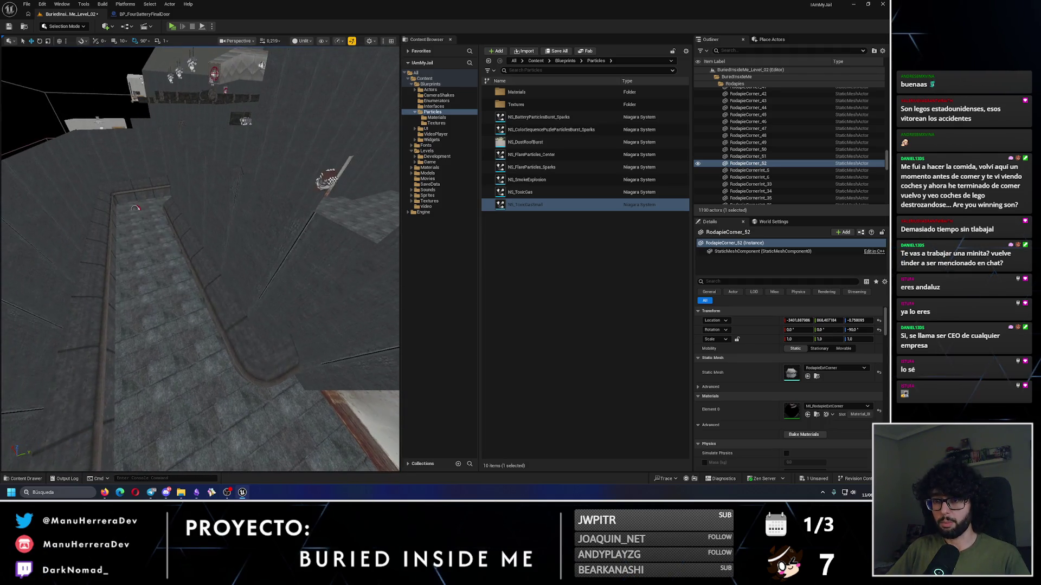
Step: Select Rodapie_504 and its neighbouring baseboard along the corridor wall
{"action": "left_click", "coordinate": [212, 277]}
{"action": "left_click", "coordinate": [201, 259], "text": "ctrl"}
{"action": "left_click_drag", "start_coordinate": [185, 228], "coordinate": [53, 264]}
{"action": "mouse_move", "coordinate": [226, 267]}
{"action": "left_mouse_down"}
{"action": "mouse_move", "coordinate": [215, 217]}
{"action": "mouse_move", "coordinate": [264, 263]}
{"action": "left_mouse_up"}
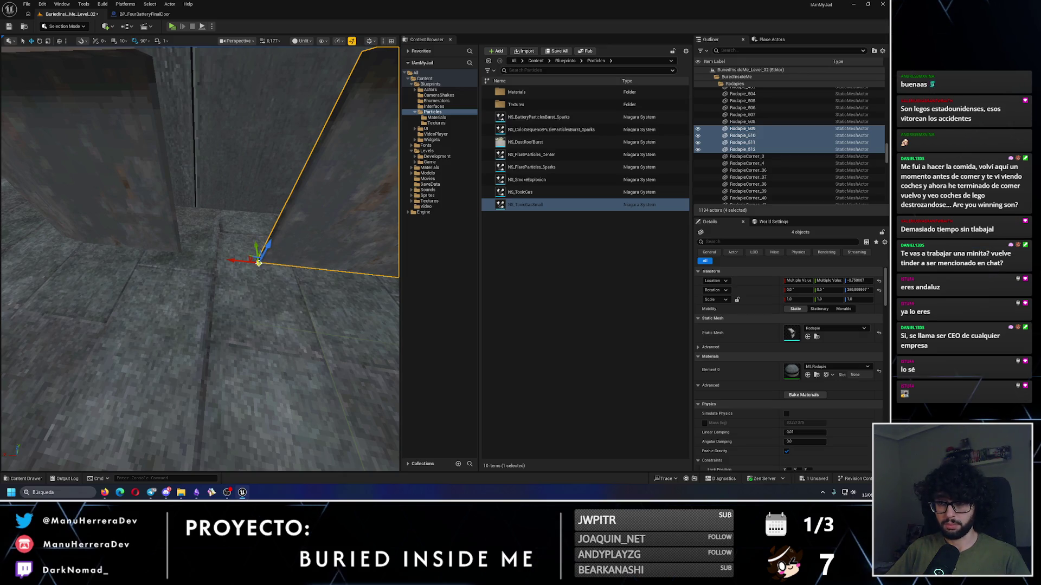
{"action": "left_click_drag", "start_coordinate": [263, 261], "coordinate": [218, 239]}
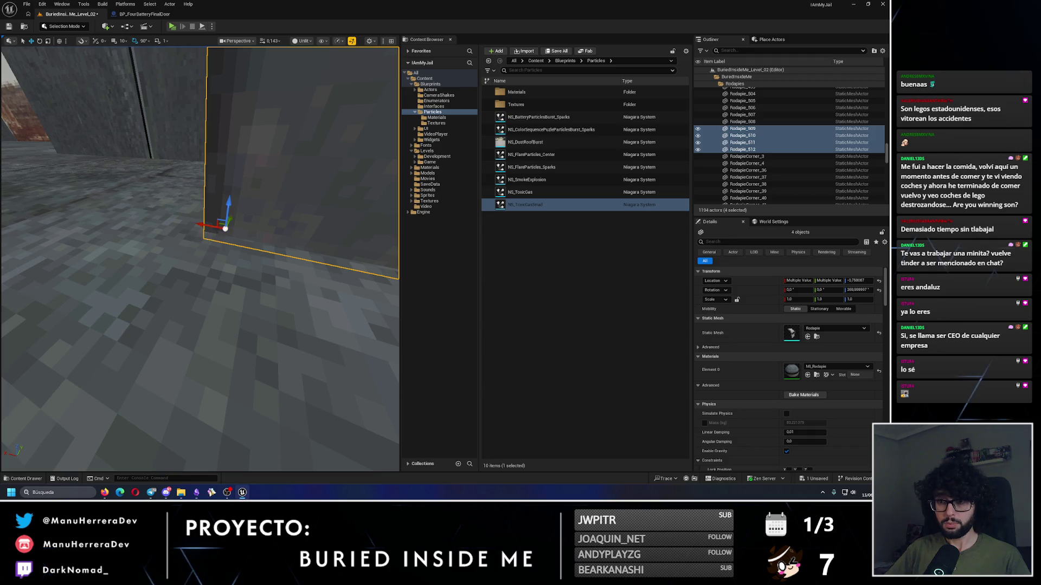
{"action": "mouse_move", "coordinate": [208, 240]}
{"action": "left_mouse_down"}
{"action": "mouse_move", "coordinate": [128, 240]}
{"action": "mouse_move", "coordinate": [172, 294]}
{"action": "mouse_move", "coordinate": [183, 363]}
{"action": "left_mouse_up"}
{"action": "left_click", "coordinate": [197, 352]}
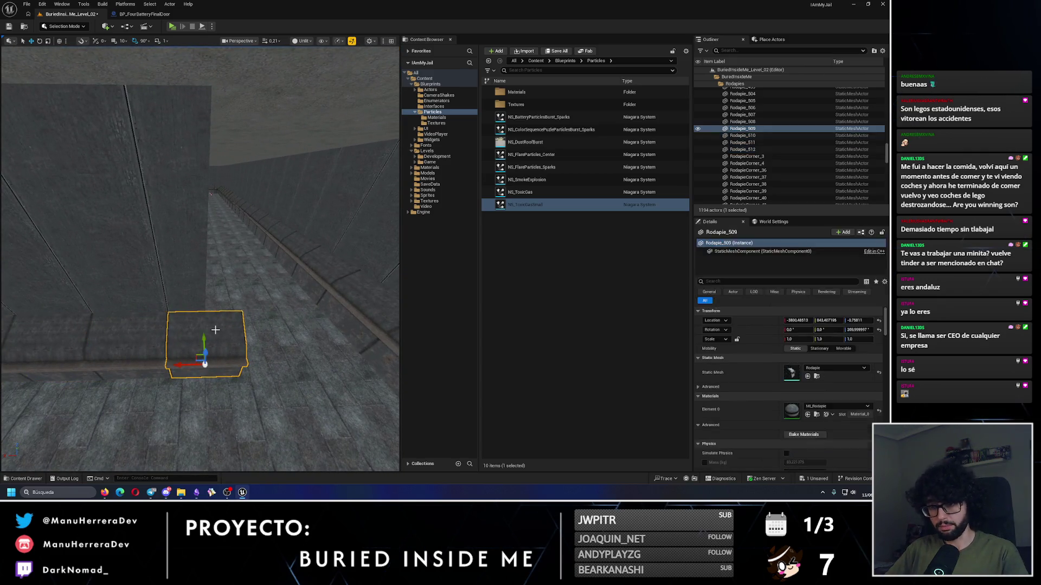
Step: Delete the stray baseboard, then duplicate RodapieCorner_52 at -180° and slide the copy along X
{"action": "key", "text": "Delete"}
{"action": "left_click_drag", "start_coordinate": [191, 304], "coordinate": [190, 304]}
{"action": "left_click", "coordinate": [128, 296]}
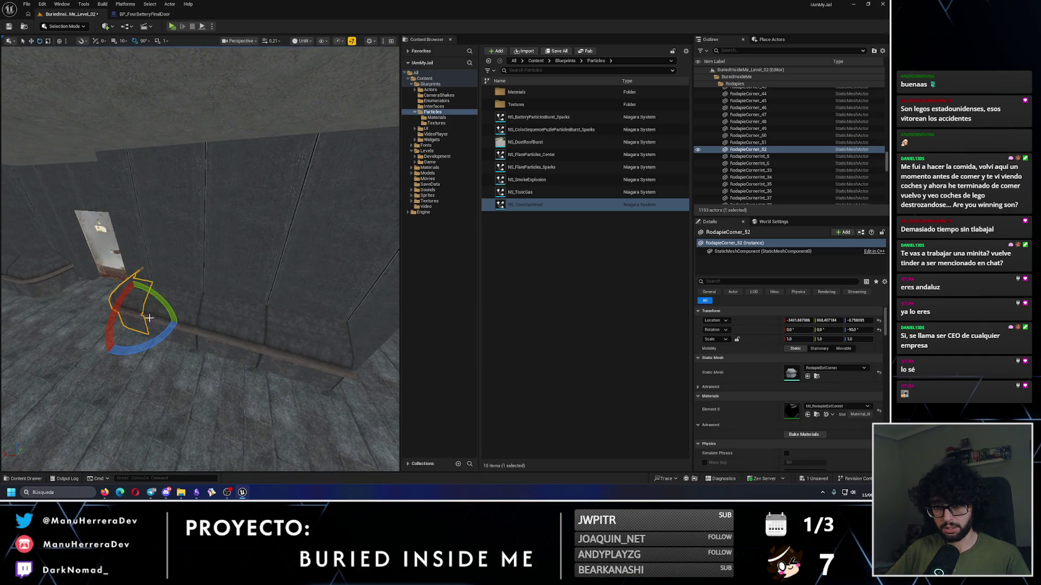
{"action": "left_click_drag", "start_coordinate": [110, 305], "coordinate": [139, 346]}
{"action": "mouse_move", "coordinate": [249, 342]}
{"action": "left_mouse_down"}
{"action": "mouse_move", "coordinate": [266, 342]}
{"action": "mouse_move", "coordinate": [187, 296]}
{"action": "mouse_move", "coordinate": [160, 299]}
{"action": "mouse_move", "coordinate": [163, 312]}
{"action": "mouse_move", "coordinate": [187, 313]}
{"action": "left_mouse_up"}
{"action": "scroll", "coordinate": [187, 312], "scroll_direction": "up", "scroll_amount": 5}
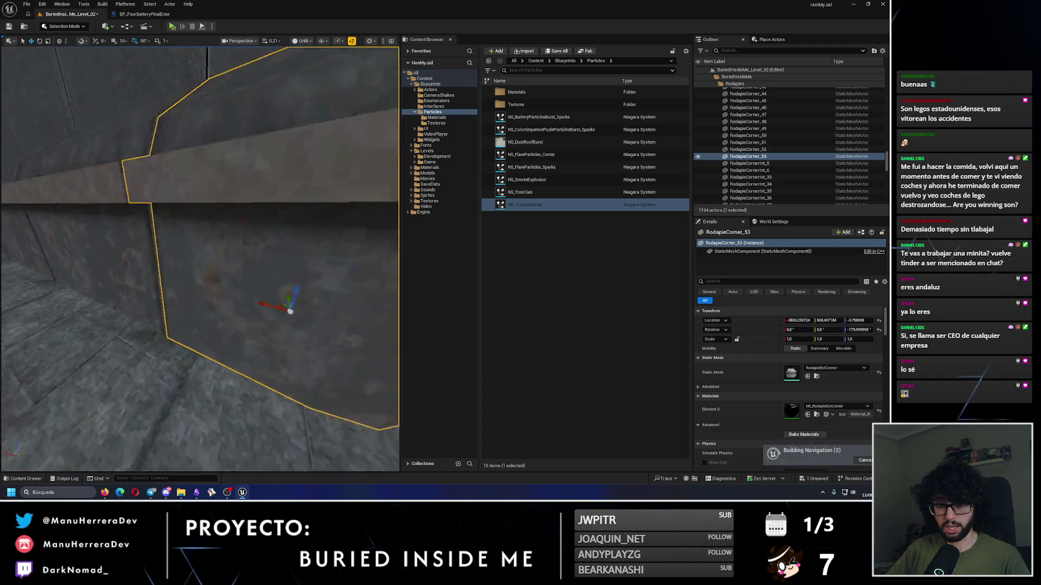
{"action": "scroll", "coordinate": [200, 258], "scroll_direction": "down", "scroll_amount": 2}
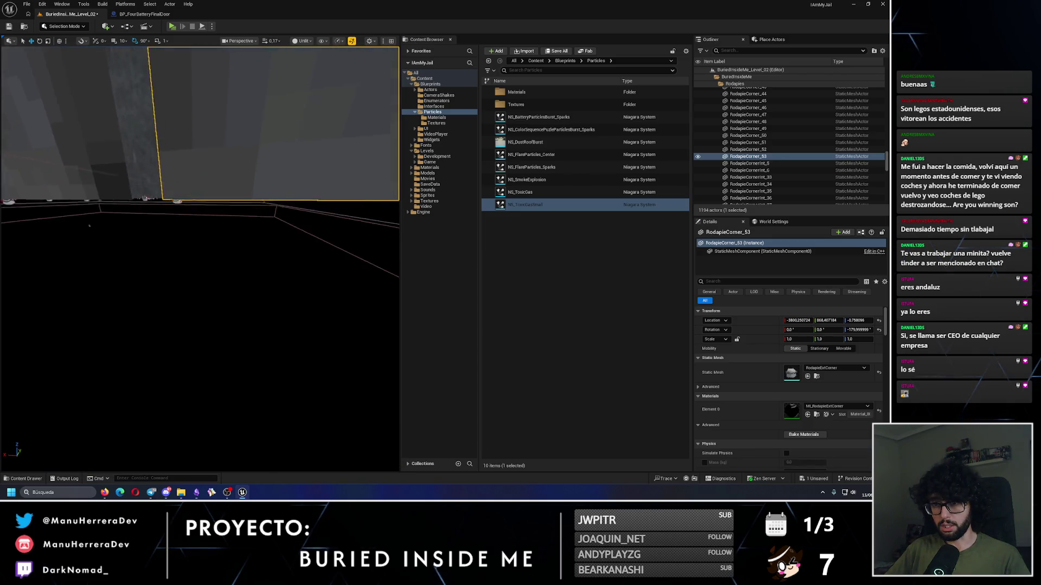
{"action": "scroll", "coordinate": [155, 302], "scroll_direction": "down", "scroll_amount": 1}
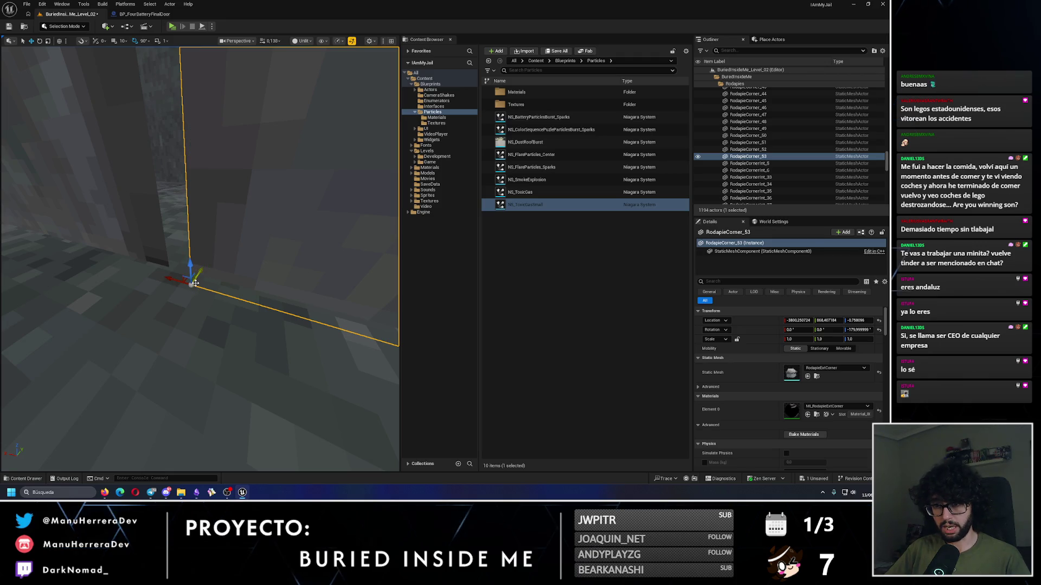
Step: Undo a misplaced shift of RodapieCorner_53 and select baseboard Rodapie_464 on the wall
{"action": "left_click_drag", "start_coordinate": [181, 282], "coordinate": [181, 170]}
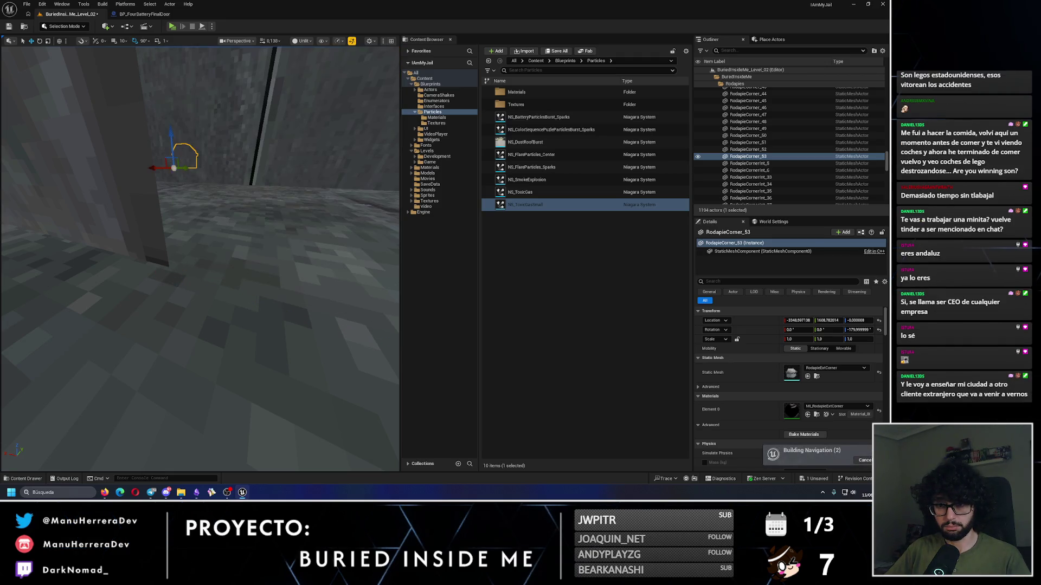
{"action": "right_click", "coordinate": [44, 52]}
{"action": "left_click", "coordinate": [162, 313]}
{"action": "key", "text": "ctrl+z"}
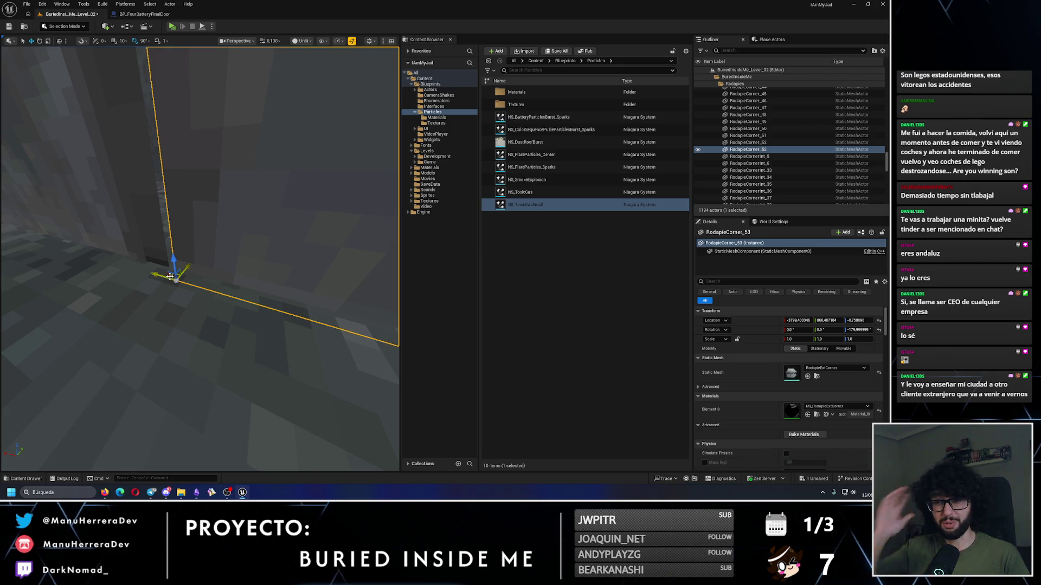
{"action": "mouse_move", "coordinate": [173, 278]}
{"action": "left_mouse_down"}
{"action": "mouse_move", "coordinate": [195, 260]}
{"action": "mouse_move", "coordinate": [248, 255]}
{"action": "left_mouse_up"}
{"action": "left_click", "coordinate": [247, 255]}
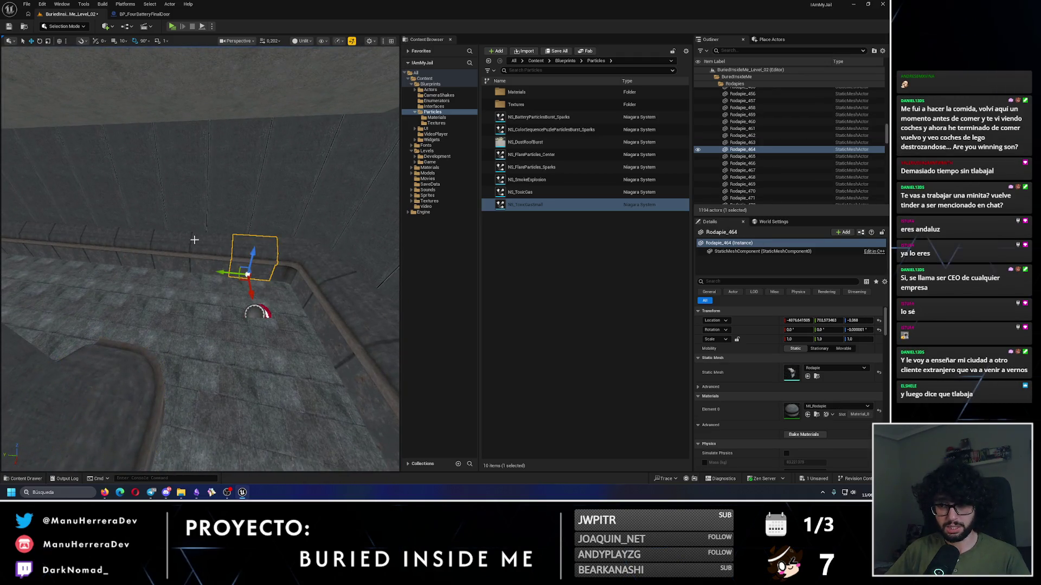
Step: Select the baseboard run Rodapie_454 through Rodapie_465 along the corridor wall
{"action": "left_click", "coordinate": [201, 247], "text": "ctrl"}
{"action": "left_click", "coordinate": [168, 248], "text": "ctrl"}
{"action": "left_click", "coordinate": [122, 245], "text": "ctrl"}
{"action": "mouse_move", "coordinate": [122, 245]}
{"action": "left_mouse_down"}
{"action": "mouse_move", "coordinate": [200, 271]}
{"action": "mouse_move", "coordinate": [154, 262]}
{"action": "mouse_move", "coordinate": [239, 299]}
{"action": "left_mouse_up"}
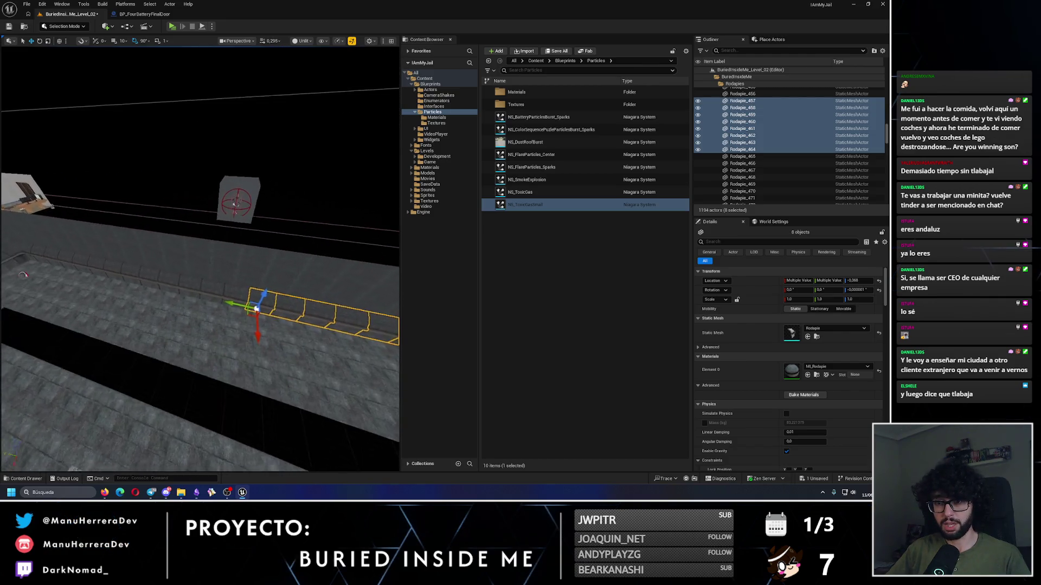
{"action": "left_click", "coordinate": [238, 299], "text": "ctrl"}
{"action": "left_click", "coordinate": [203, 293], "text": "ctrl"}
{"action": "left_click", "coordinate": [184, 287], "text": "ctrl"}
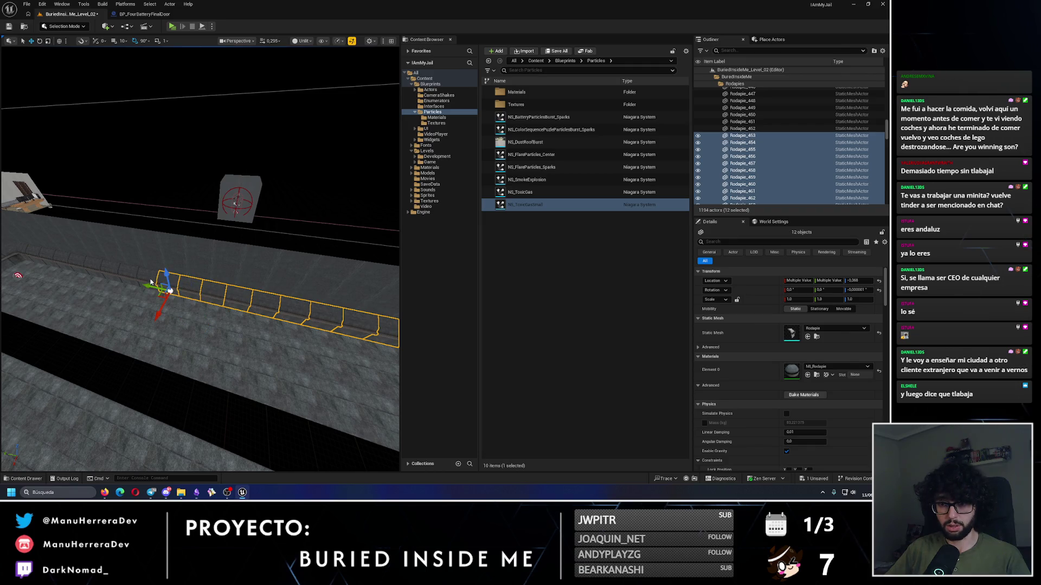
{"action": "left_click", "coordinate": [125, 277], "text": "ctrl"}
{"action": "left_click", "coordinate": [106, 273], "text": "ctrl"}
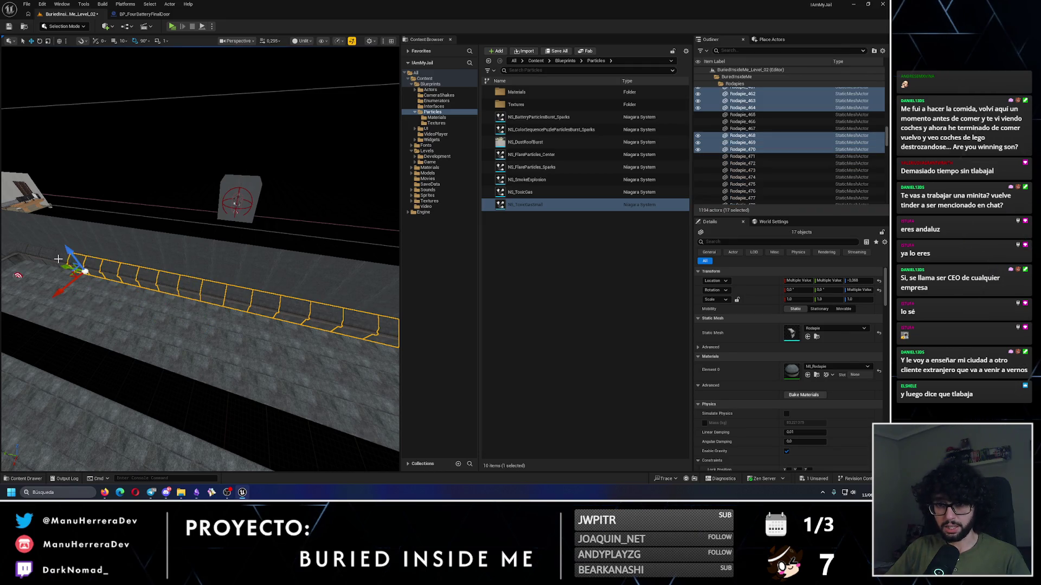
{"action": "left_click", "coordinate": [32, 253], "text": "ctrl"}
{"action": "left_click_drag", "start_coordinate": [32, 253], "coordinate": [33, 256]}
{"action": "left_click_drag", "start_coordinate": [218, 230], "coordinate": [189, 225]}
Step: Duplicate the 20 baseboards rotated -180° and slide them along the opposite corridor wall
{"action": "key", "text": "e"}
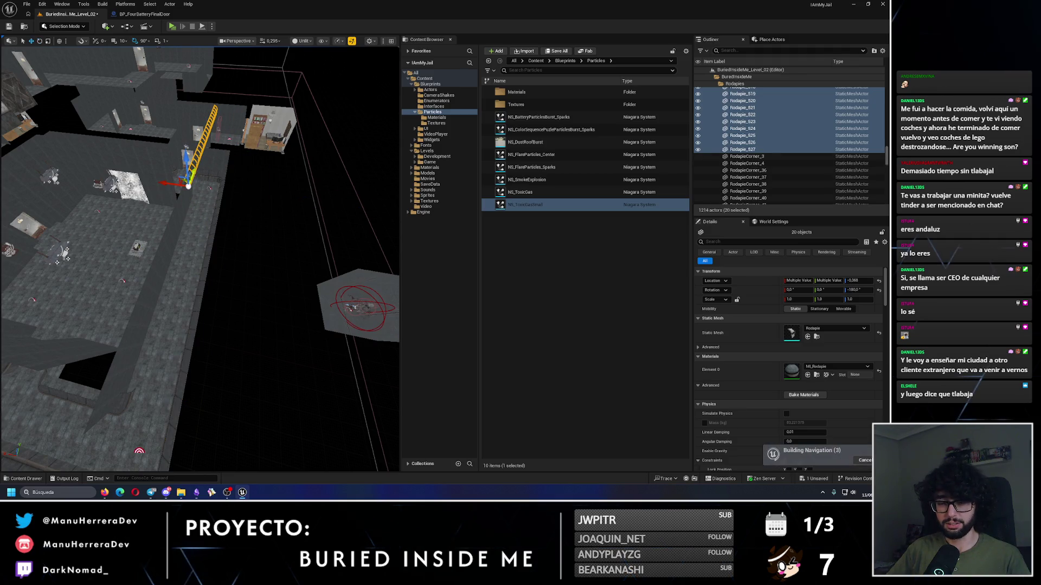
{"action": "key", "text": "f"}
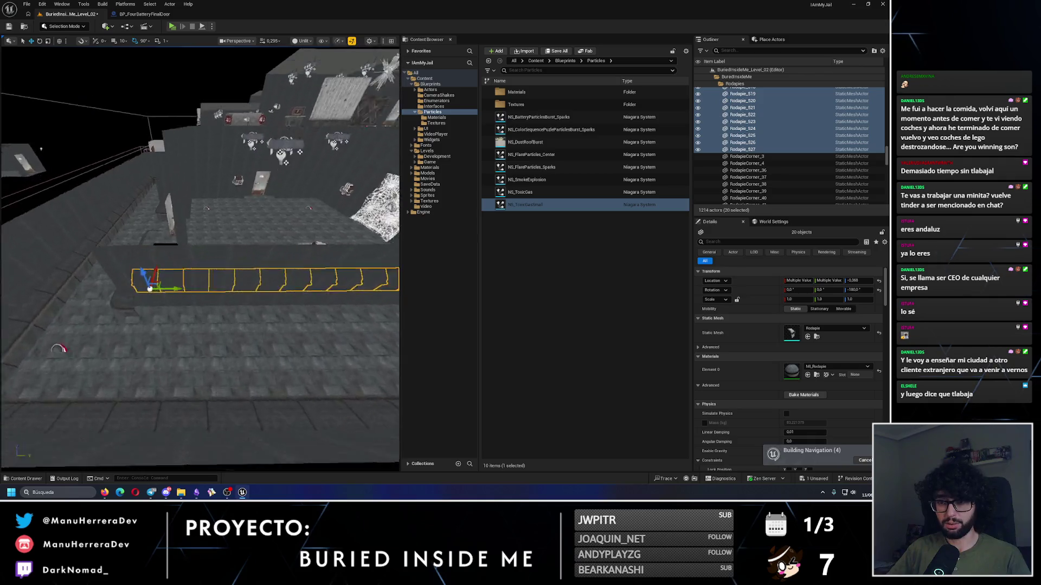
{"action": "mouse_move", "coordinate": [349, 205]}
{"action": "left_mouse_down"}
{"action": "mouse_move", "coordinate": [244, 210]}
{"action": "mouse_move", "coordinate": [217, 189]}
{"action": "mouse_move", "coordinate": [242, 295]}
{"action": "mouse_move", "coordinate": [176, 287]}
{"action": "left_mouse_up"}
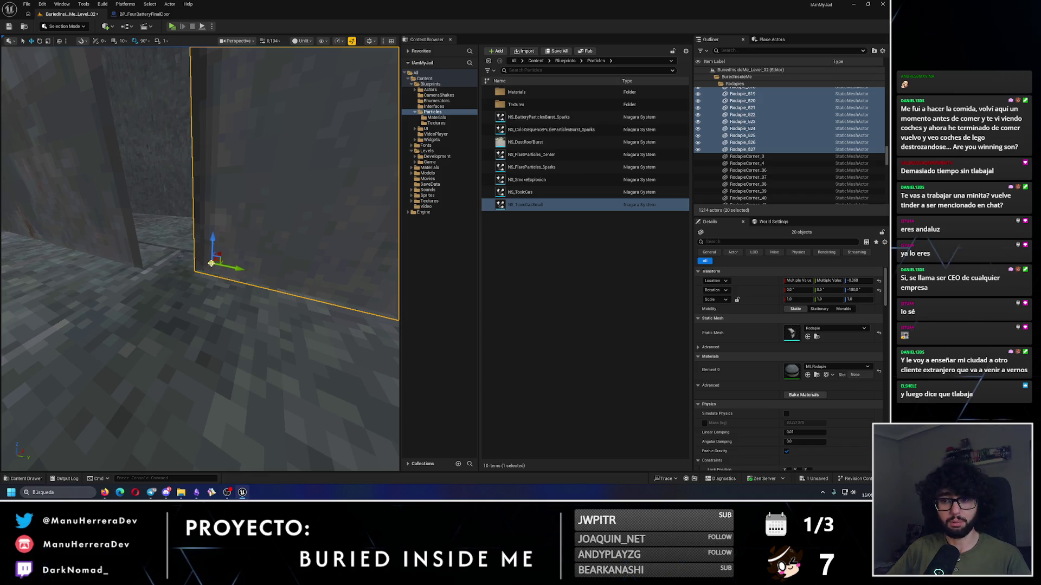
{"action": "left_click_drag", "start_coordinate": [209, 273], "coordinate": [144, 272]}
{"action": "key", "text": "f"}
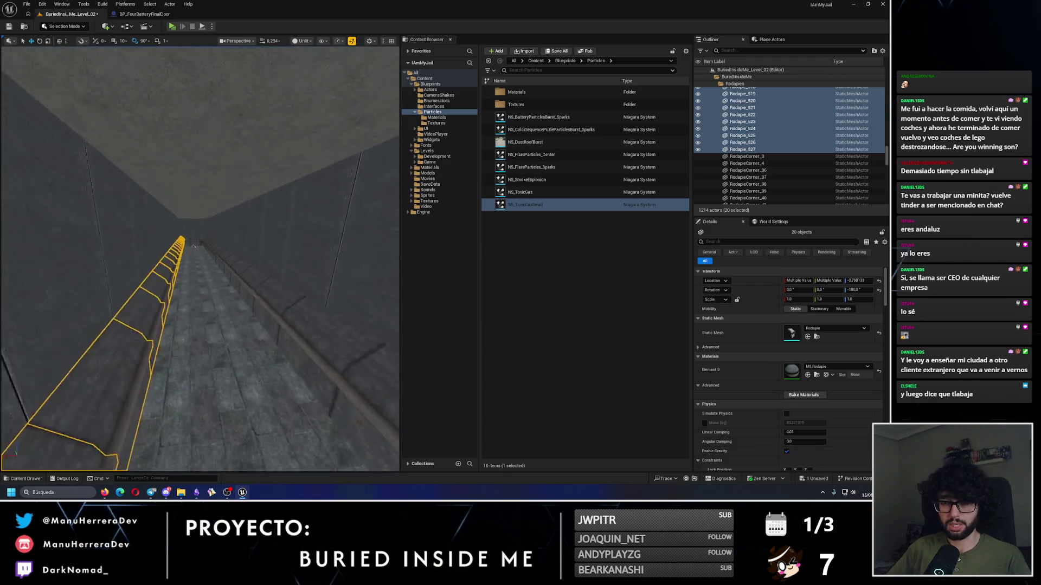
{"action": "scroll", "coordinate": [193, 246], "scroll_direction": "up", "scroll_amount": 5}
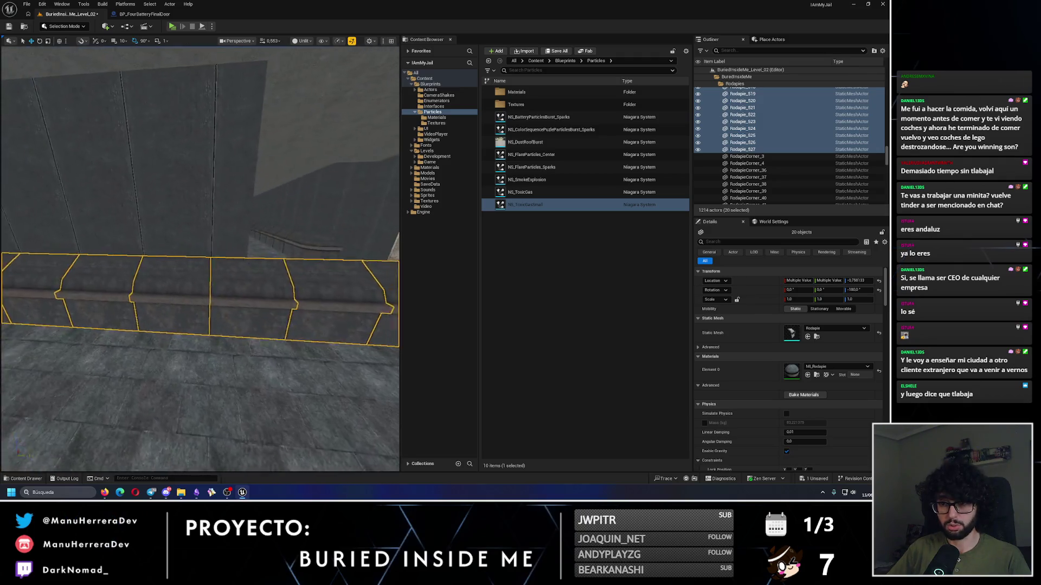
Step: Delete the leftover baseboard pieces, bringing the level to 1210 actors
{"action": "left_click", "coordinate": [204, 271]}
{"action": "key", "text": "Delete"}
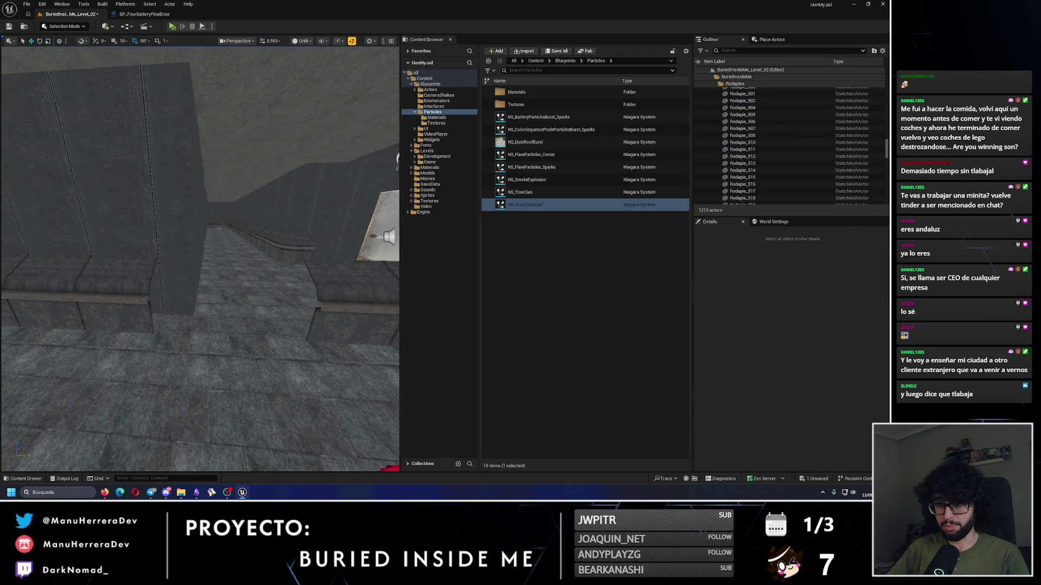
{"action": "left_click", "coordinate": [241, 239]}
{"action": "key", "text": "Delete"}
{"action": "left_click", "coordinate": [271, 287]}
{"action": "key", "text": "Delete"}
{"action": "mouse_move", "coordinate": [274, 293]}
{"action": "left_mouse_down"}
{"action": "mouse_move", "coordinate": [266, 320]}
{"action": "mouse_move", "coordinate": [274, 337]}
{"action": "left_mouse_up"}
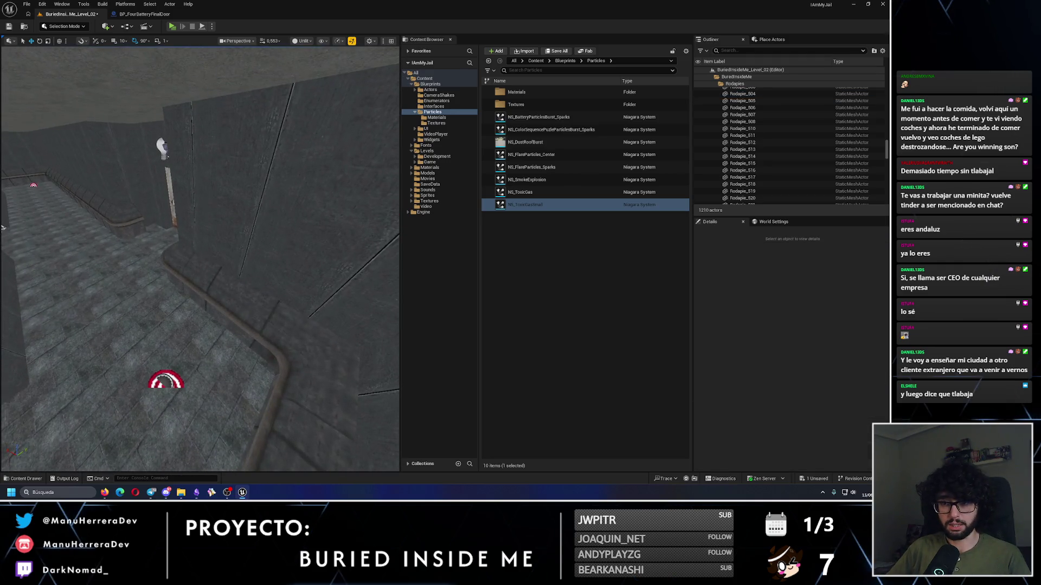
Step: Duplicate RodapieCorner_48 at 180°, lower the copy RodapieCorner_54 to the floor, and fit it into the corner
{"action": "left_click", "coordinate": [193, 252]}
{"action": "left_click_drag", "start_coordinate": [273, 236], "coordinate": [289, 308]}
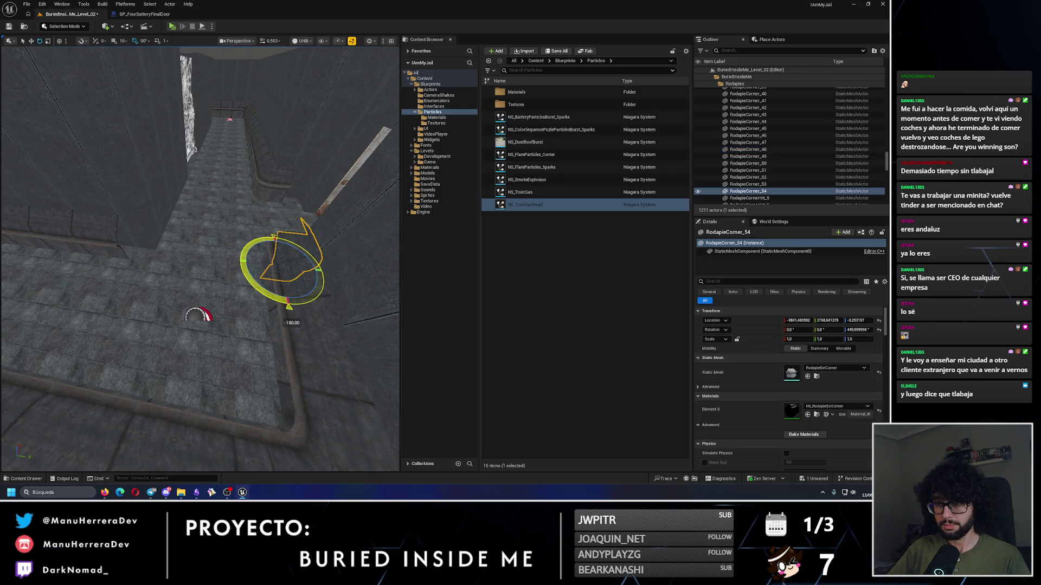
{"action": "left_click_drag", "start_coordinate": [203, 257], "coordinate": [214, 391]}
{"action": "key", "text": "f"}
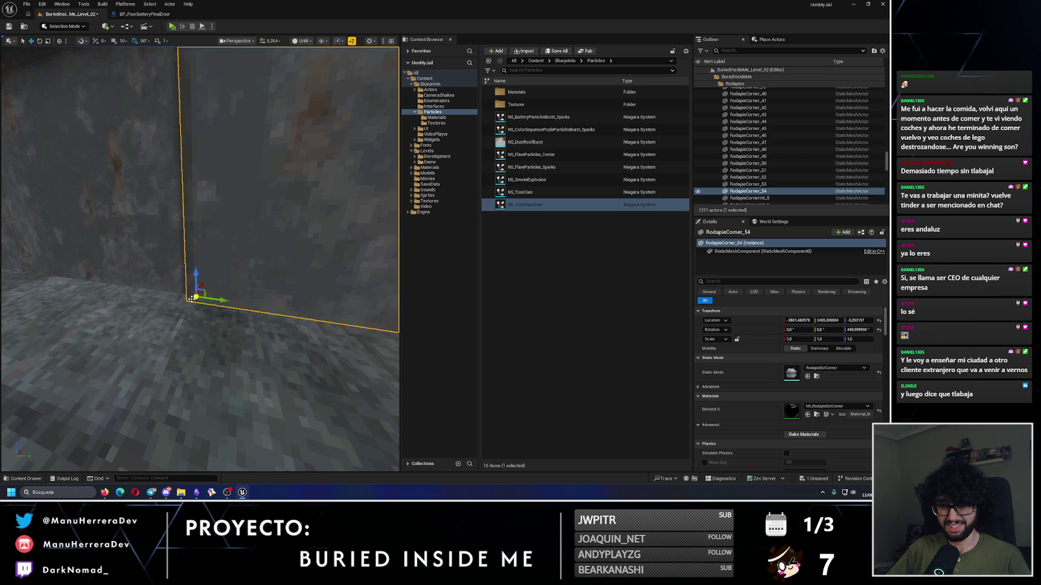
{"action": "left_click_drag", "start_coordinate": [192, 291], "coordinate": [193, 293]}
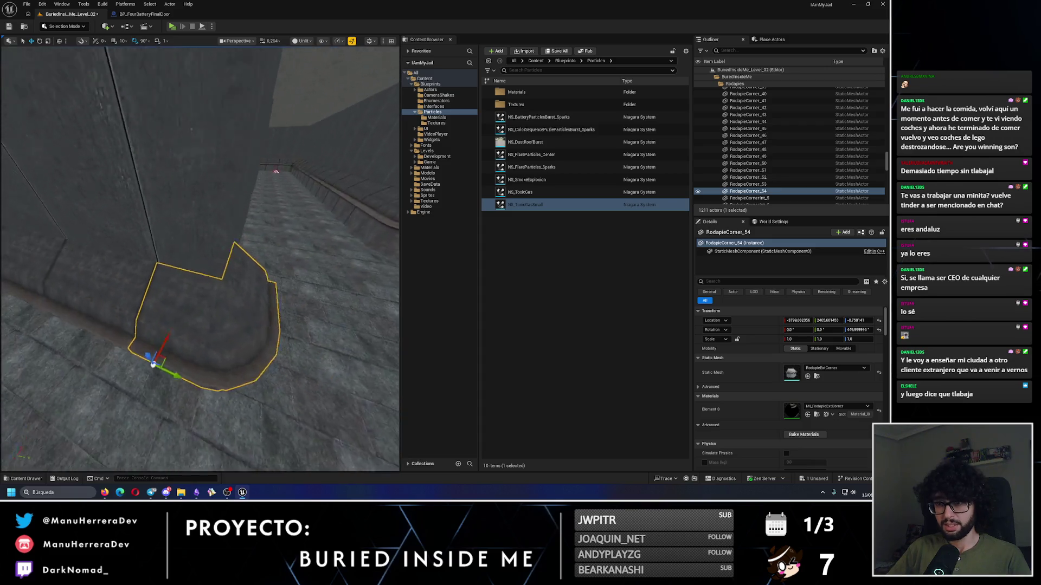
{"action": "left_click", "coordinate": [188, 253]}
Step: Select the six baseboards Rodapie_513 to Rodapie_518 along the wall
{"action": "left_click", "coordinate": [151, 239], "text": "ctrl"}
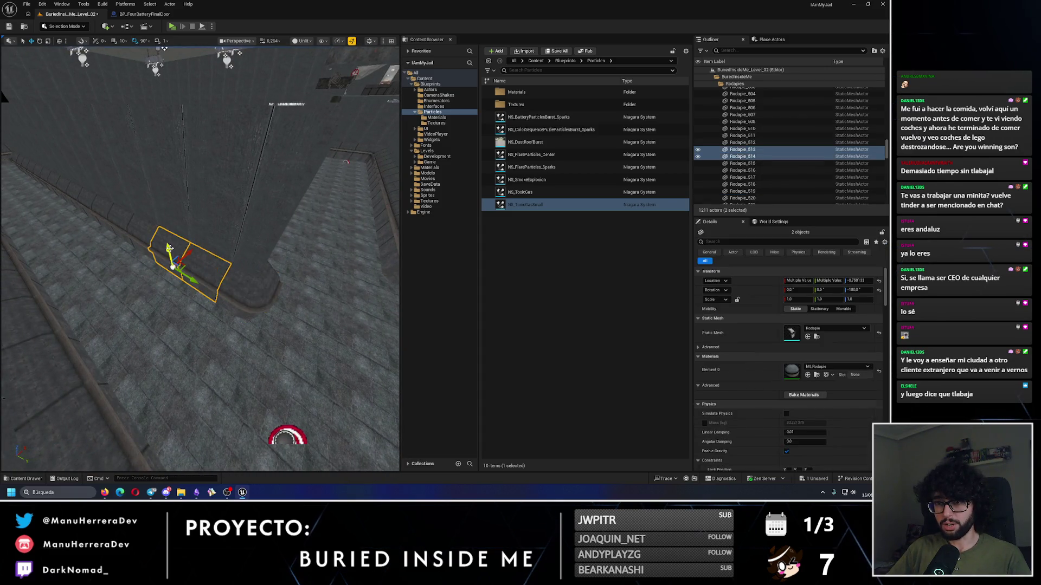
{"action": "left_click", "coordinate": [135, 229], "text": "ctrl"}
{"action": "left_click", "coordinate": [124, 220], "text": "ctrl"}
{"action": "left_click", "coordinate": [108, 211], "text": "ctrl"}
{"action": "left_click", "coordinate": [95, 204], "text": "ctrl"}
Step: Duplicate the six baseboards rotated 90° and slide the copies along the next wall to the corner
{"action": "key", "text": "e"}
{"action": "scroll", "coordinate": [87, 198], "scroll_direction": "down", "scroll_amount": 2}
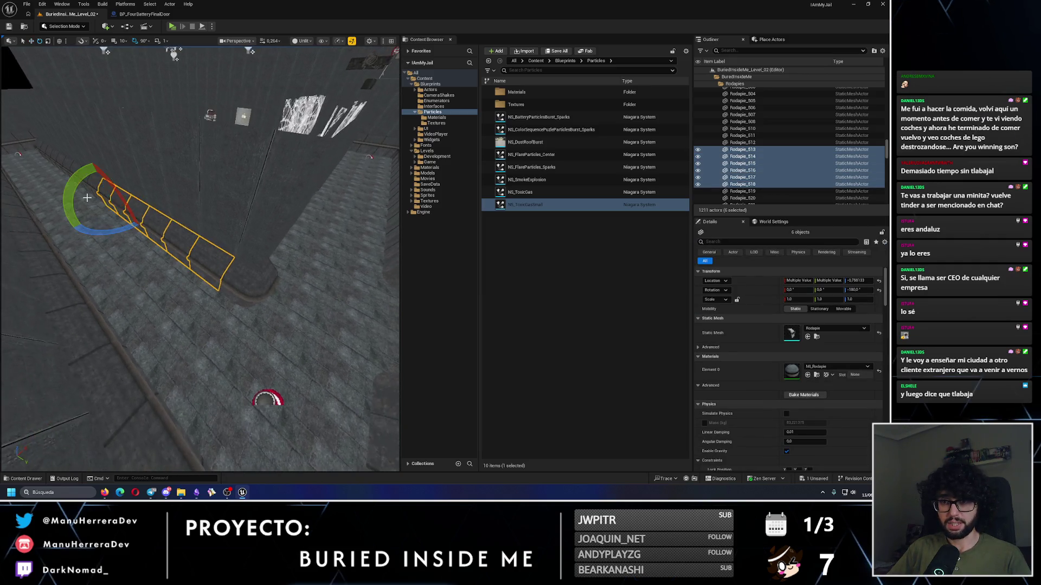
{"action": "key", "text": "ctrl+d"}
{"action": "left_click_drag", "start_coordinate": [116, 230], "coordinate": [87, 195]}
{"action": "key", "text": "w"}
{"action": "mouse_move", "coordinate": [124, 228]}
{"action": "left_mouse_down"}
{"action": "mouse_move", "coordinate": [288, 318]}
{"action": "mouse_move", "coordinate": [162, 288]}
{"action": "mouse_move", "coordinate": [286, 294]}
{"action": "left_mouse_up"}
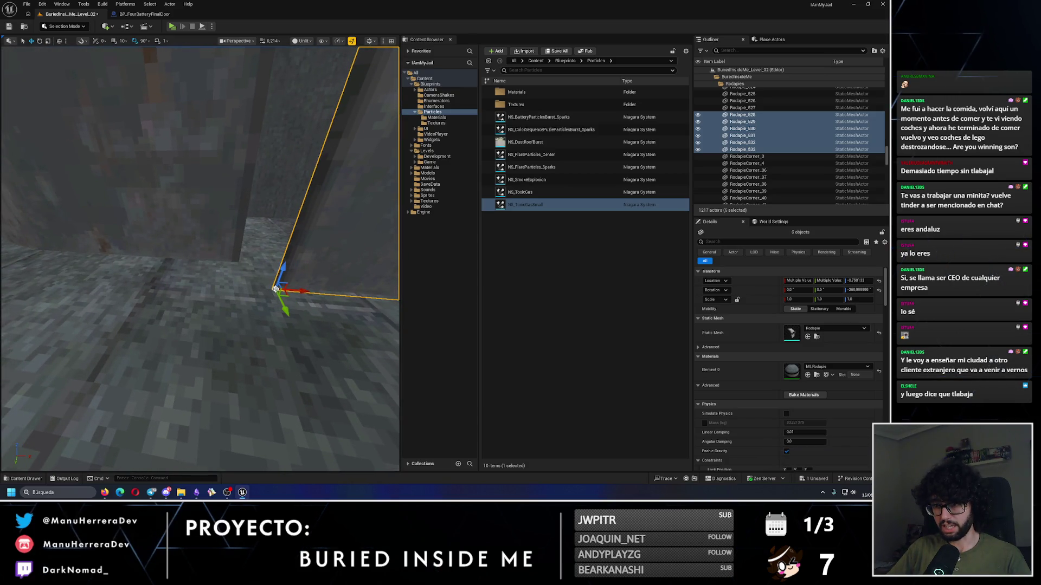
{"action": "mouse_move", "coordinate": [275, 288]}
{"action": "left_mouse_down"}
{"action": "mouse_move", "coordinate": [270, 266]}
{"action": "mouse_move", "coordinate": [106, 299]}
{"action": "mouse_move", "coordinate": [118, 320]}
{"action": "mouse_move", "coordinate": [217, 255]}
{"action": "mouse_move", "coordinate": [274, 309]}
{"action": "left_mouse_up"}
Step: Delete an extra baseboard and fit a rotated copy of RodapieCorner_47, RodapieCorner_55, into the cobweb-wall corner
{"action": "left_click", "coordinate": [162, 290]}
{"action": "key", "text": "Delete"}
{"action": "left_click", "coordinate": [49, 339]}
{"action": "key", "text": "e"}
{"action": "key", "text": "w"}
{"action": "left_click_drag", "start_coordinate": [103, 241], "coordinate": [151, 265]}
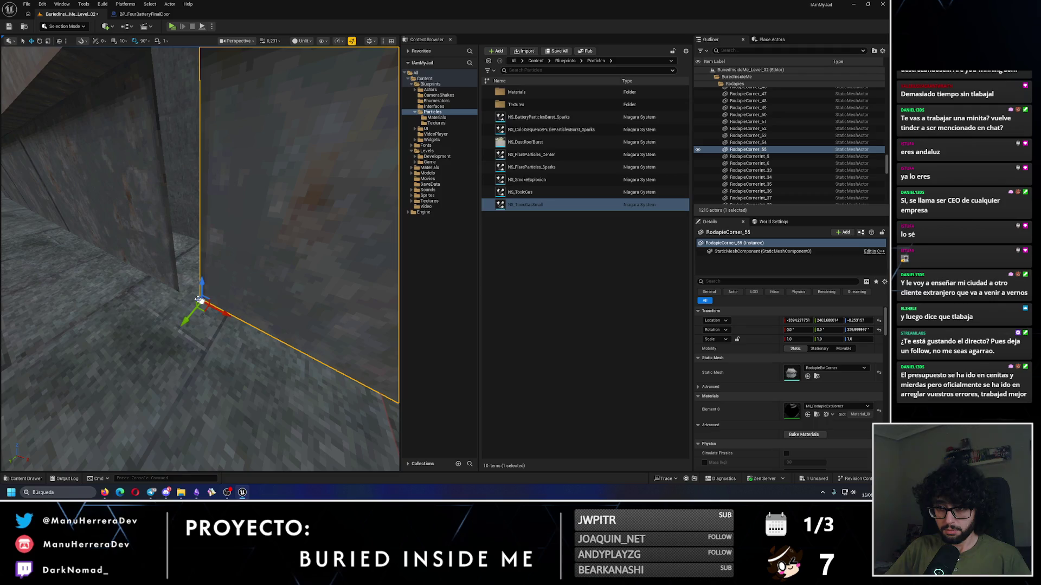
{"action": "left_click_drag", "start_coordinate": [203, 303], "coordinate": [186, 302]}
{"action": "scroll", "coordinate": [385, 235], "scroll_direction": "down", "scroll_amount": 5}
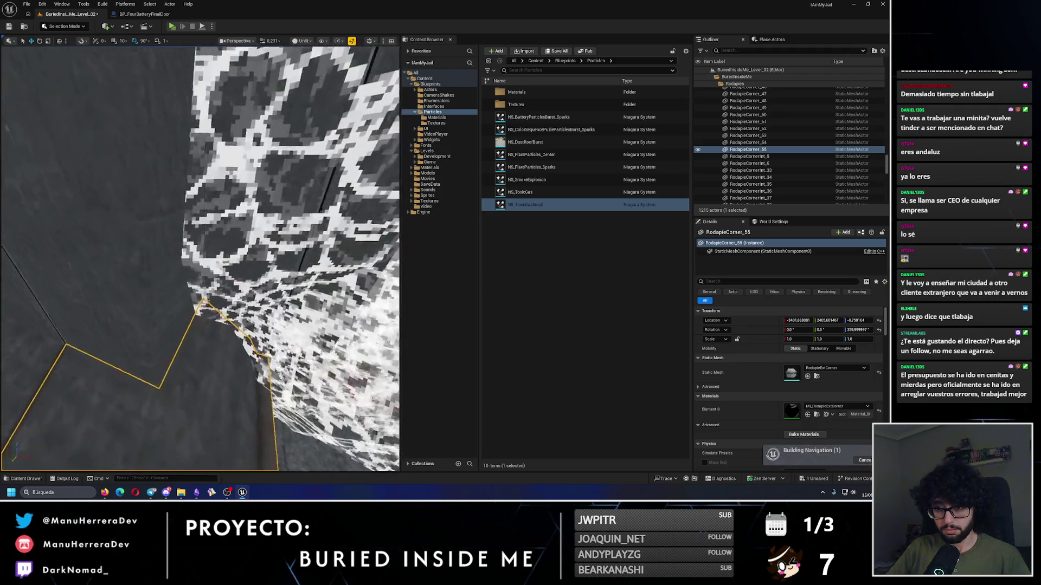
{"action": "scroll", "coordinate": [384, 234], "scroll_direction": "down", "scroll_amount": 10}
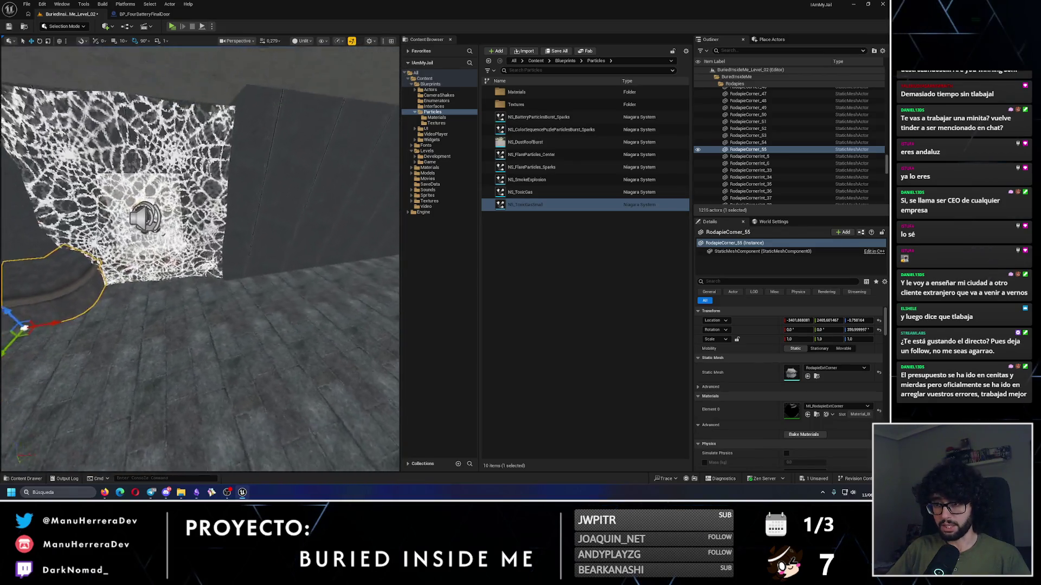
{"action": "scroll", "coordinate": [238, 286], "scroll_direction": "up", "scroll_amount": 10}
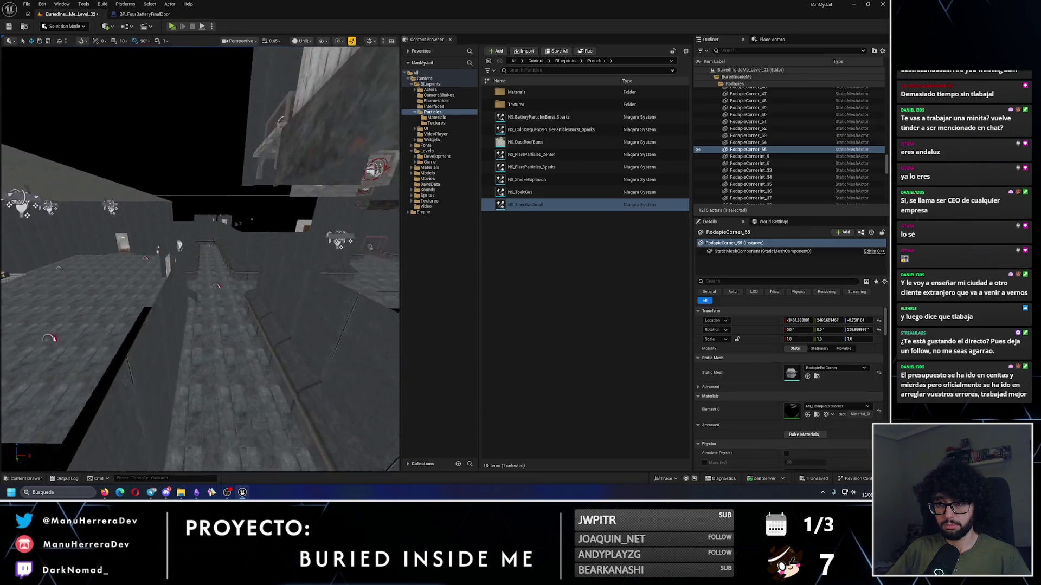
{"action": "left_click", "coordinate": [238, 286]}
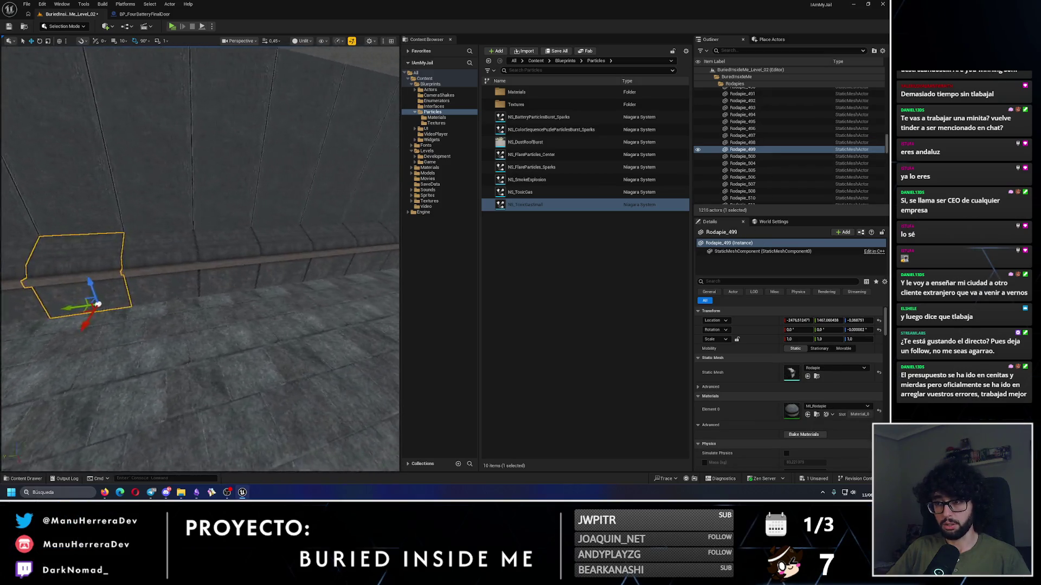
Step: Select baseboard pieces Rodapie_494–499 and Alt-drag a copy of all six further along the wall
{"action": "left_click_drag", "start_coordinate": [238, 286], "coordinate": [247, 285]}
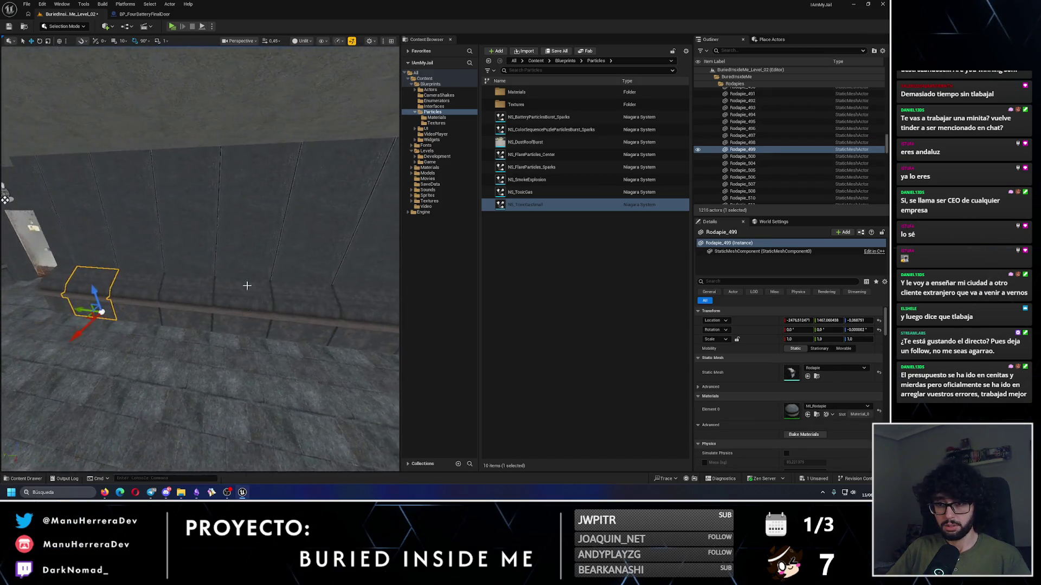
{"action": "left_click", "coordinate": [158, 295], "text": "ctrl"}
{"action": "left_click", "coordinate": [211, 297], "text": "ctrl"}
{"action": "left_click", "coordinate": [262, 297], "text": "ctrl"}
{"action": "left_click", "coordinate": [303, 297], "text": "ctrl"}
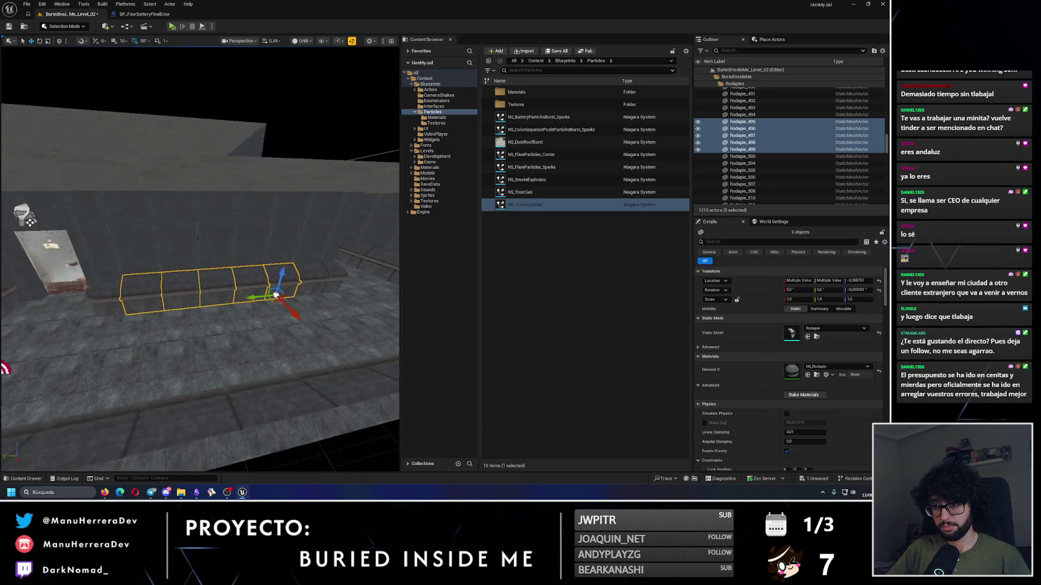
{"action": "left_click", "coordinate": [297, 269], "text": "ctrl"}
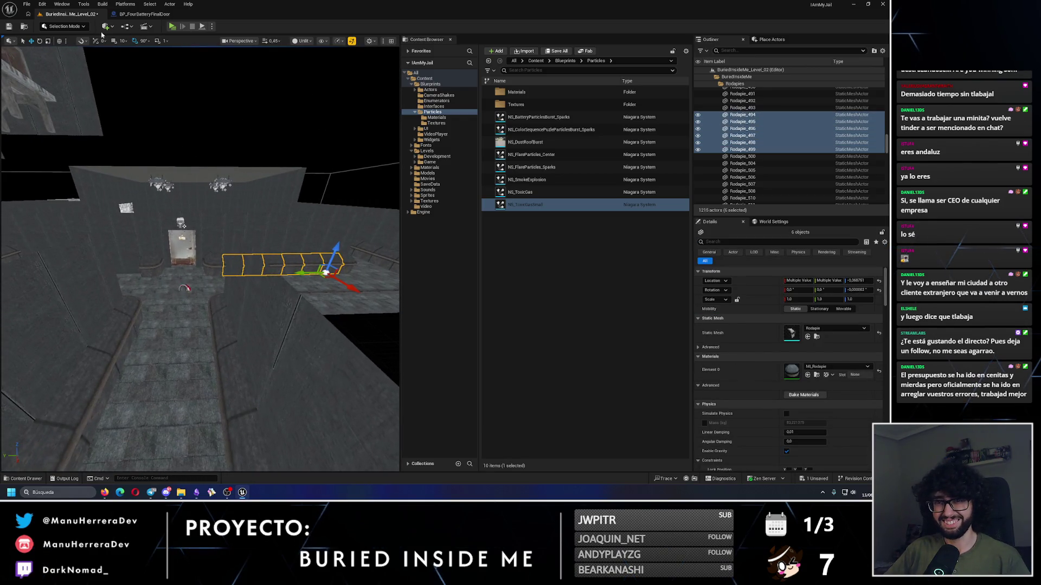
{"action": "mouse_move", "coordinate": [148, 101]}
{"action": "left_mouse_down"}
{"action": "mouse_move", "coordinate": [322, 273]}
{"action": "mouse_move", "coordinate": [55, 314]}
{"action": "left_mouse_up"}
{"action": "mouse_move", "coordinate": [375, 182]}
{"action": "left_mouse_down"}
{"action": "mouse_move", "coordinate": [336, 151]}
{"action": "mouse_move", "coordinate": [375, 182]}
{"action": "left_mouse_up"}
{"action": "left_click_drag", "start_coordinate": [140, 334], "coordinate": [175, 336]}
{"action": "mouse_move", "coordinate": [374, 180]}
{"action": "left_mouse_down"}
{"action": "mouse_move", "coordinate": [304, 233]}
{"action": "mouse_move", "coordinate": [191, 235]}
{"action": "mouse_move", "coordinate": [337, 224]}
{"action": "mouse_move", "coordinate": [341, 203]}
{"action": "left_mouse_up"}
Step: Nudge corner baseboard RodapieCorner_56 along Y so it sits snugly in the wall corner
{"action": "left_click", "coordinate": [272, 328]}
{"action": "key", "text": "e"}
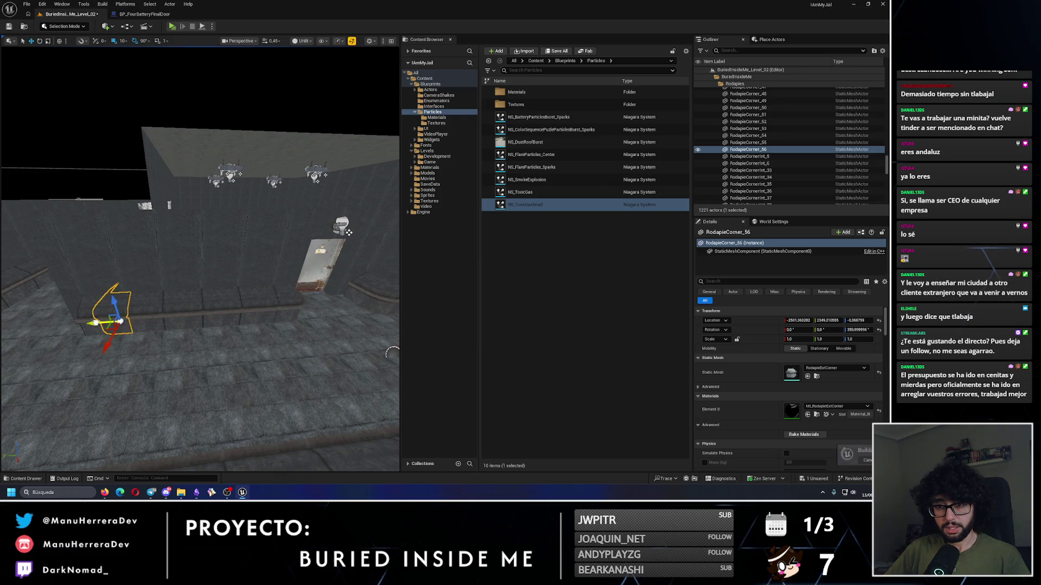
{"action": "key", "text": "f"}
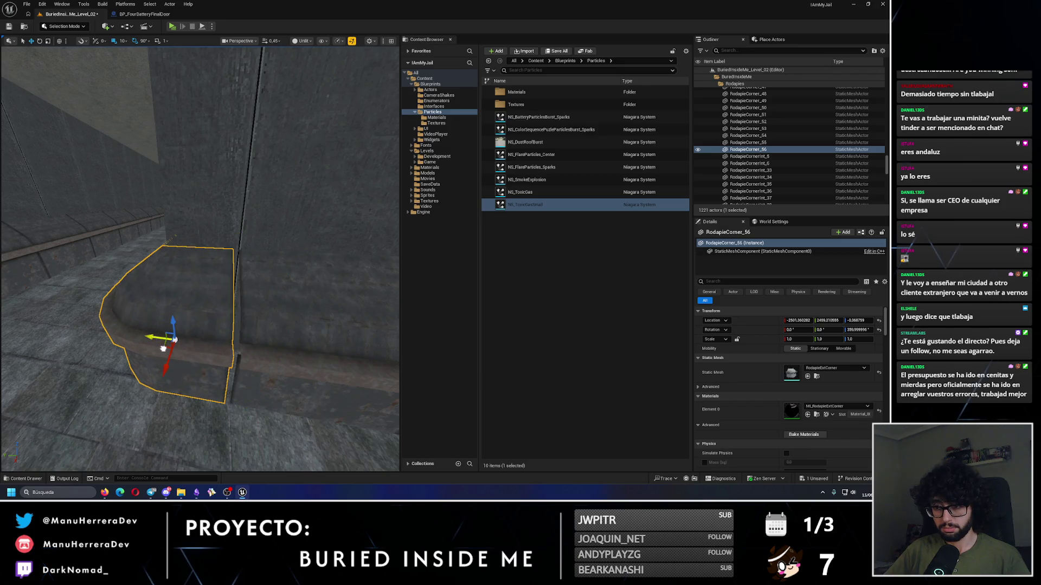
{"action": "left_click_drag", "start_coordinate": [163, 348], "coordinate": [102, 351]}
{"action": "left_click_drag", "start_coordinate": [169, 211], "coordinate": [168, 212]}
{"action": "mouse_move", "coordinate": [222, 270]}
{"action": "left_mouse_down"}
{"action": "mouse_move", "coordinate": [279, 260]}
{"action": "mouse_move", "coordinate": [200, 279]}
{"action": "left_mouse_up"}
{"action": "scroll", "coordinate": [222, 270], "scroll_direction": "down", "scroll_amount": 2}
{"action": "scroll", "coordinate": [279, 259], "scroll_direction": "down", "scroll_amount": 1}
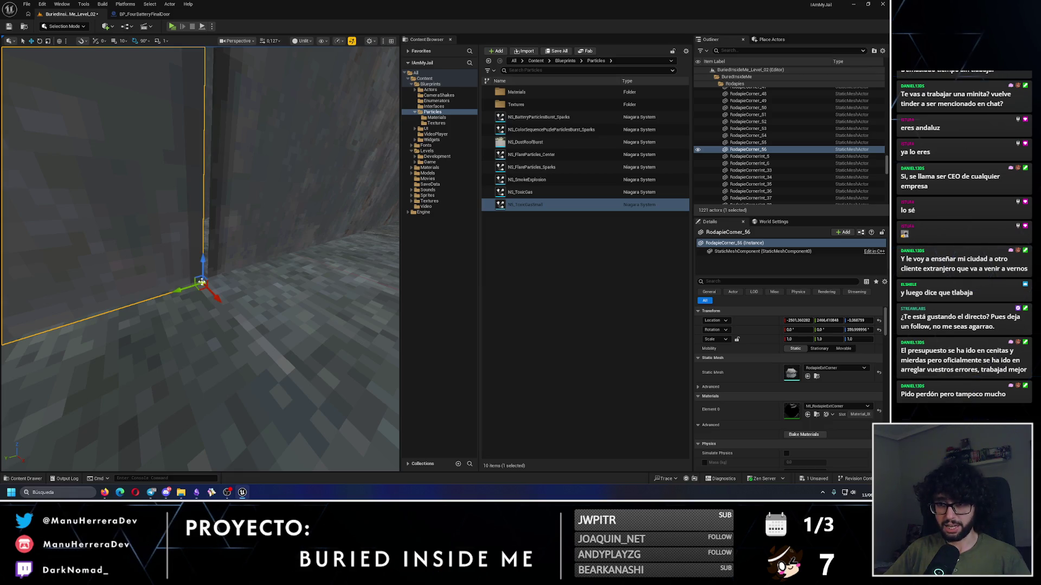
{"action": "mouse_move", "coordinate": [186, 289]}
{"action": "left_mouse_down"}
{"action": "mouse_move", "coordinate": [205, 282]}
{"action": "mouse_move", "coordinate": [157, 298]}
{"action": "mouse_move", "coordinate": [211, 278]}
{"action": "mouse_move", "coordinate": [223, 228]}
{"action": "left_mouse_up"}
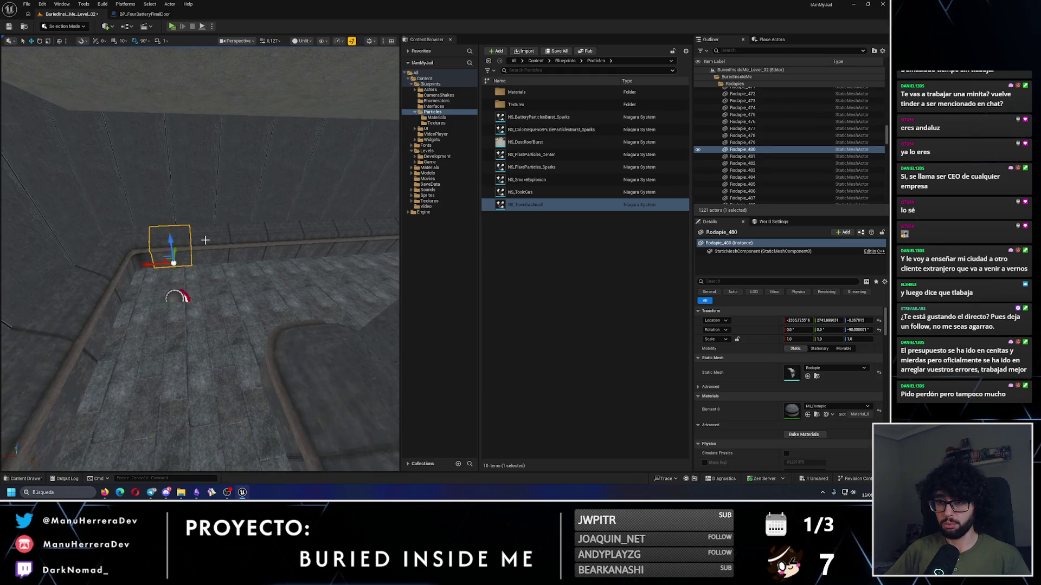
Step: Select the eight baseboard pieces Rodapie_480–487 along the wall
{"action": "left_click", "coordinate": [220, 243], "text": "ctrl"}
{"action": "left_click", "coordinate": [252, 243], "text": "ctrl"}
{"action": "left_click", "coordinate": [282, 241], "text": "ctrl"}
{"action": "left_click", "coordinate": [314, 239], "text": "ctrl"}
{"action": "mouse_move", "coordinate": [315, 238]}
{"action": "left_mouse_down"}
{"action": "mouse_move", "coordinate": [271, 266]}
{"action": "mouse_move", "coordinate": [261, 249]}
{"action": "left_mouse_up"}
{"action": "left_click", "coordinate": [244, 247], "text": "ctrl"}
{"action": "left_click", "coordinate": [276, 241], "text": "ctrl"}
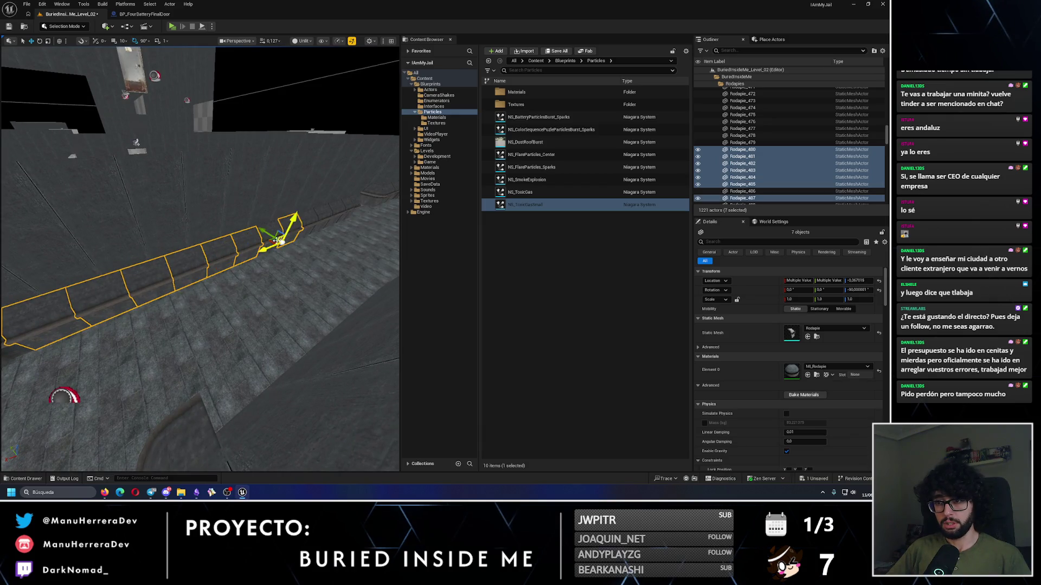
{"action": "left_click", "coordinate": [282, 239], "text": "ctrl"}
{"action": "left_click", "coordinate": [275, 237], "text": "ctrl"}
{"action": "left_click", "coordinate": [290, 230], "text": "ctrl"}
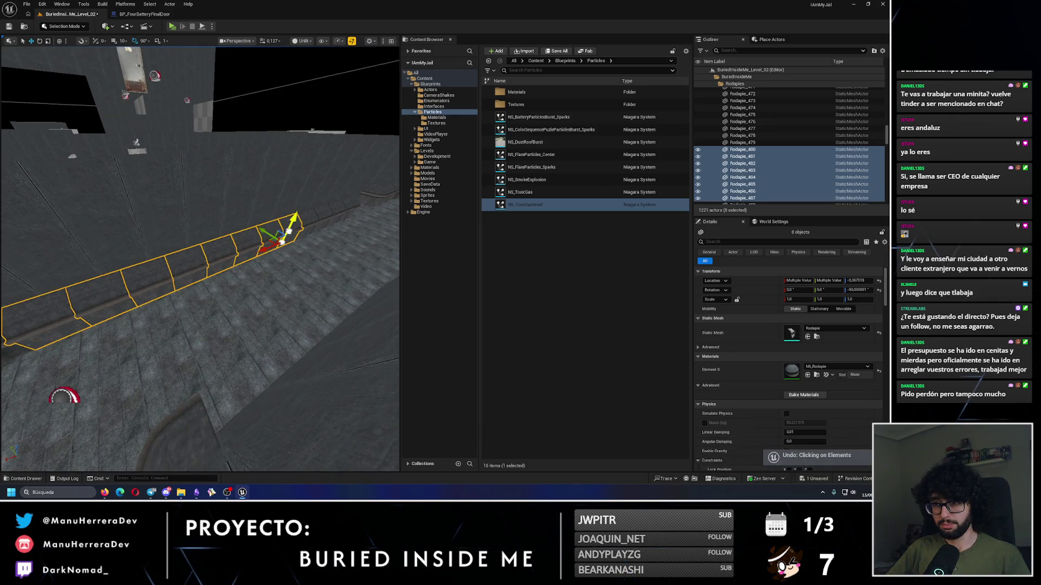
Step: Duplicate the eight pieces rotated 180° and slide the copies along the opposite wall
{"action": "key", "text": "e"}
{"action": "mouse_move", "coordinate": [205, 209]}
{"action": "left_mouse_down"}
{"action": "mouse_move", "coordinate": [254, 168]}
{"action": "mouse_move", "coordinate": [233, 199]}
{"action": "mouse_move", "coordinate": [271, 220]}
{"action": "left_mouse_up"}
{"action": "key", "text": "w"}
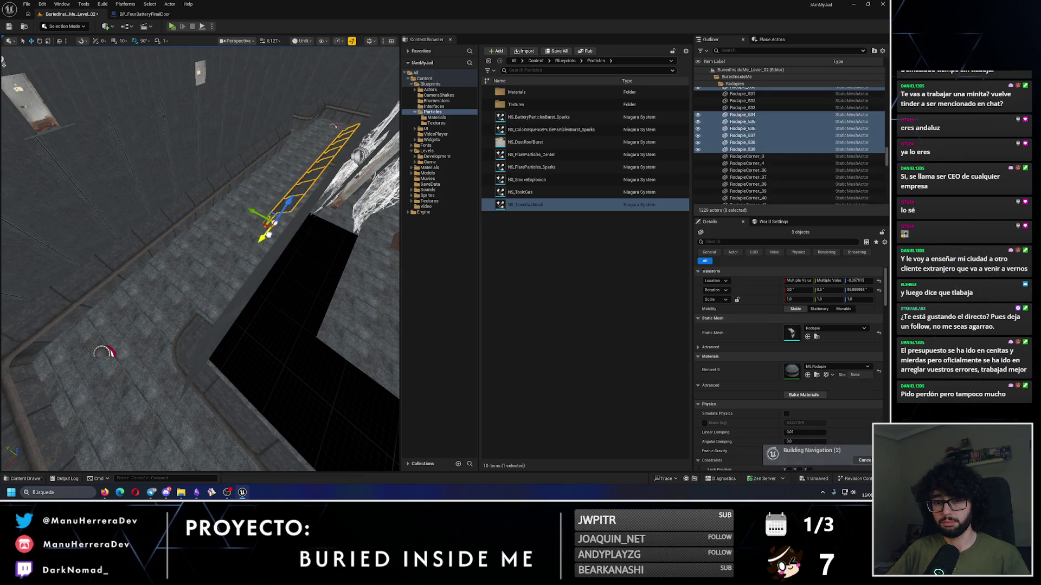
{"action": "key", "text": "f"}
{"action": "left_click_drag", "start_coordinate": [130, 282], "coordinate": [131, 343]}
{"action": "mouse_move", "coordinate": [58, 354]}
{"action": "left_mouse_down"}
{"action": "mouse_move", "coordinate": [215, 271]}
{"action": "mouse_move", "coordinate": [125, 279]}
{"action": "left_mouse_up"}
{"action": "scroll", "coordinate": [212, 340], "scroll_direction": "up", "scroll_amount": 5}
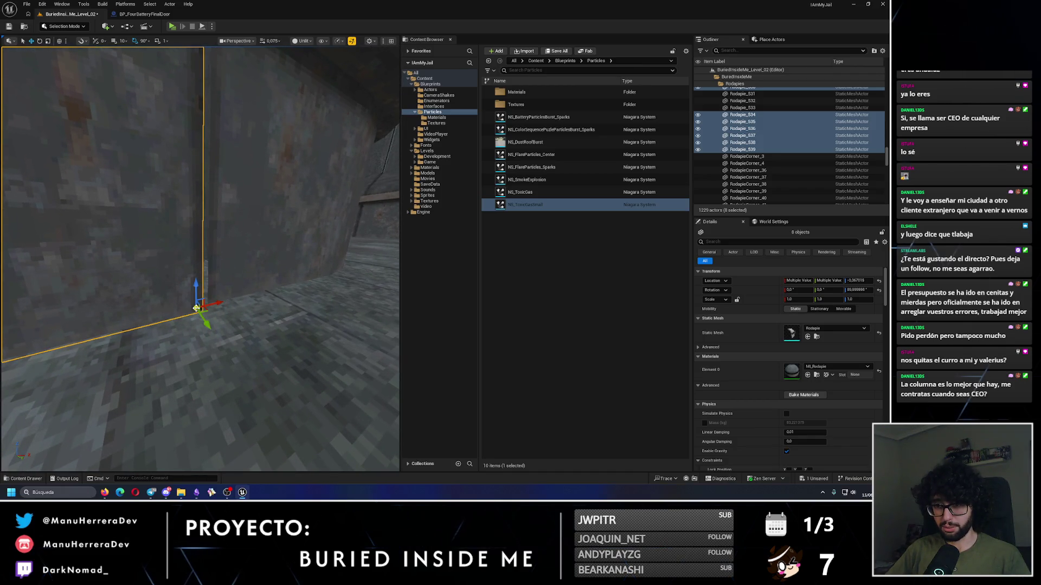
{"action": "left_click_drag", "start_coordinate": [206, 309], "coordinate": [222, 307]}
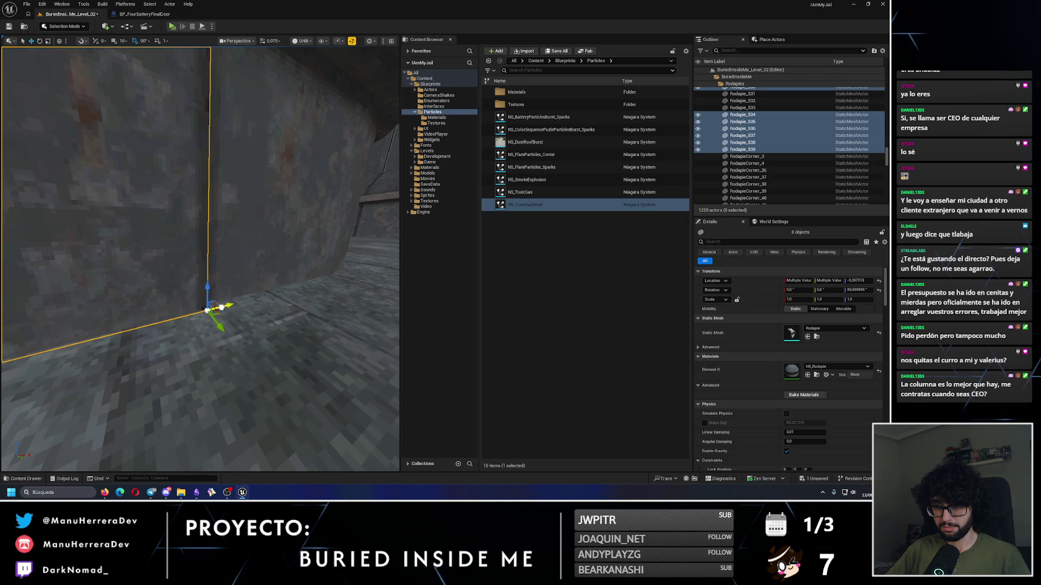
Step: Delete the stray baseboard piece beside the cobweb
{"action": "key", "text": "f"}
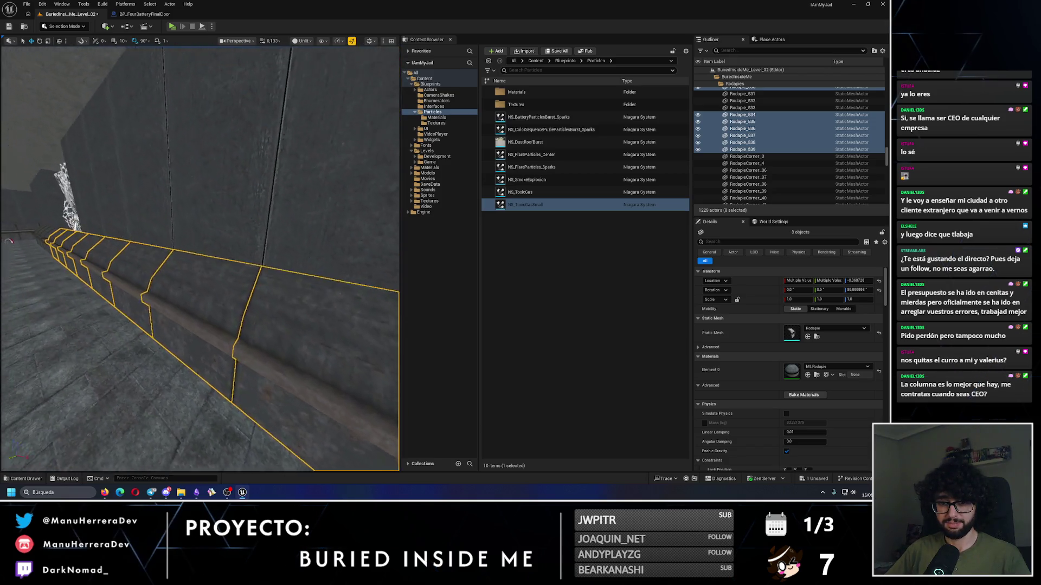
{"action": "mouse_move", "coordinate": [211, 306]}
{"action": "left_mouse_down"}
{"action": "mouse_move", "coordinate": [179, 309]}
{"action": "mouse_move", "coordinate": [197, 302]}
{"action": "left_mouse_up"}
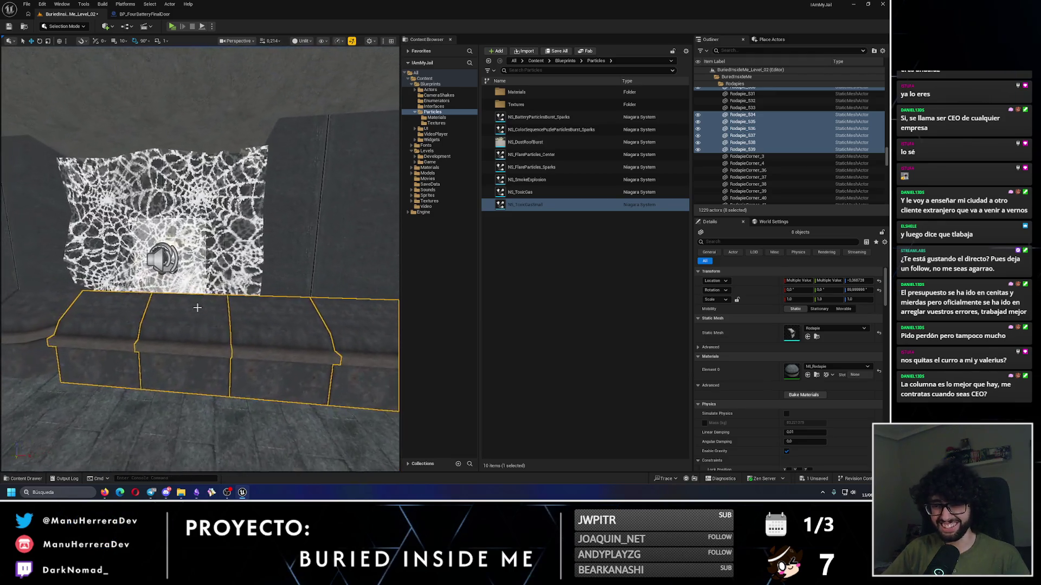
{"action": "left_click", "coordinate": [233, 433]}
{"action": "key", "text": "Delete"}
{"action": "left_click", "coordinate": [250, 327]}
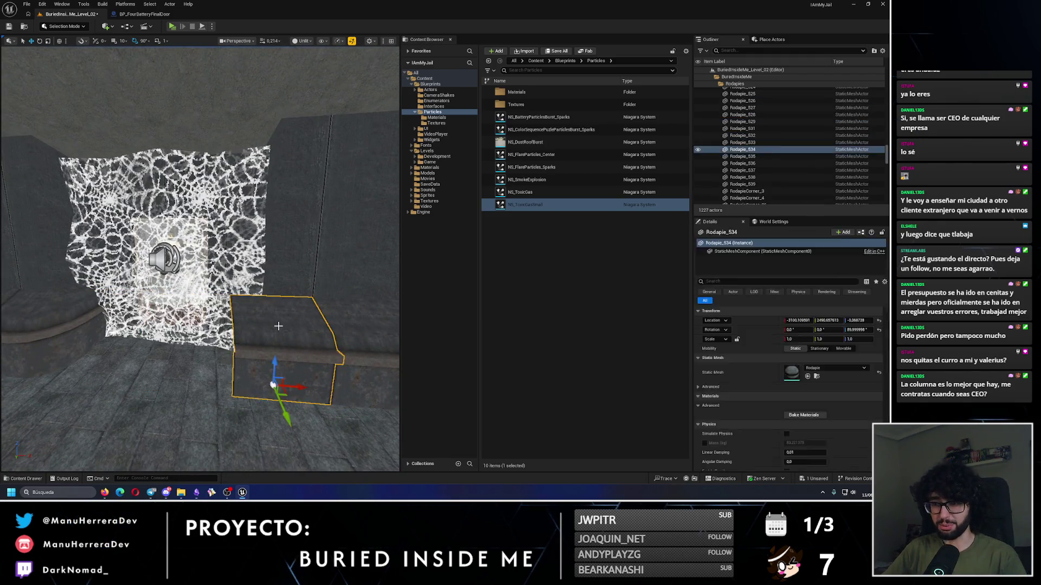
Step: Duplicate corner baseboard RodapieCorner_55 rotated 90° as RodapieCorner_57
{"action": "left_click_drag", "start_coordinate": [250, 328], "coordinate": [228, 325]}
{"action": "left_click", "coordinate": [228, 233]}
{"action": "left_click_drag", "start_coordinate": [228, 234], "coordinate": [216, 244]}
{"action": "mouse_move", "coordinate": [81, 360]}
{"action": "left_mouse_down"}
{"action": "mouse_move", "coordinate": [129, 331]}
{"action": "mouse_move", "coordinate": [368, 347]}
{"action": "left_mouse_up"}
{"action": "key", "text": "w"}
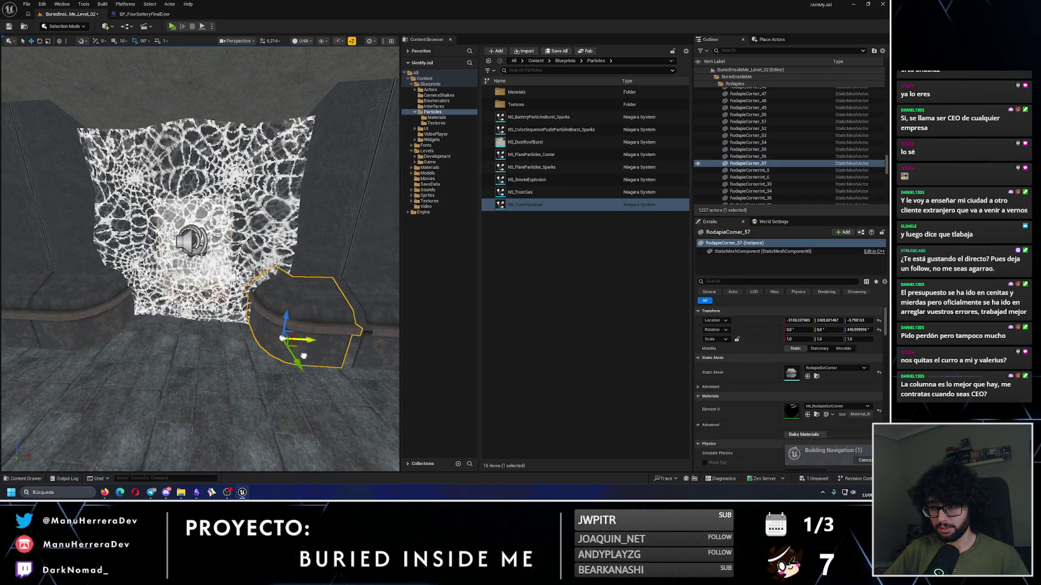
{"action": "key", "text": "f"}
{"action": "scroll", "coordinate": [317, 351], "scroll_direction": "up", "scroll_amount": 3}
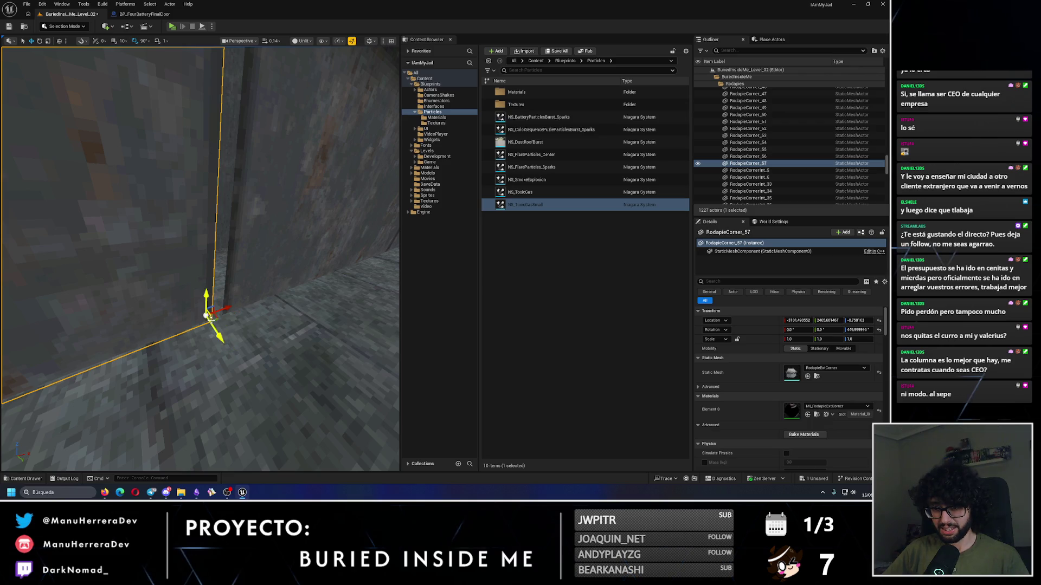
{"action": "scroll", "coordinate": [200, 259], "scroll_direction": "down", "scroll_amount": 2}
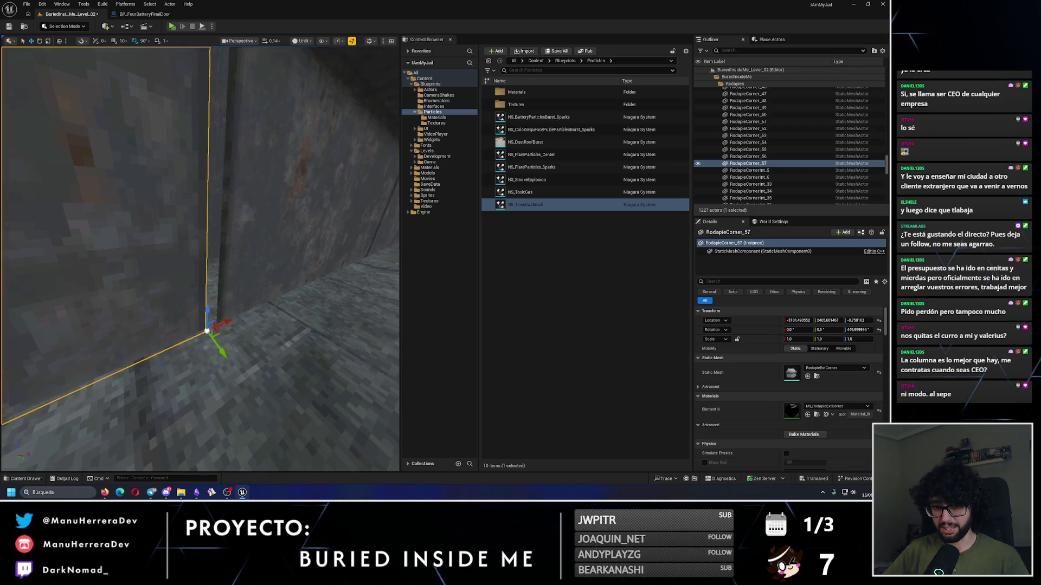
{"action": "scroll", "coordinate": [201, 259], "scroll_direction": "down", "scroll_amount": 1}
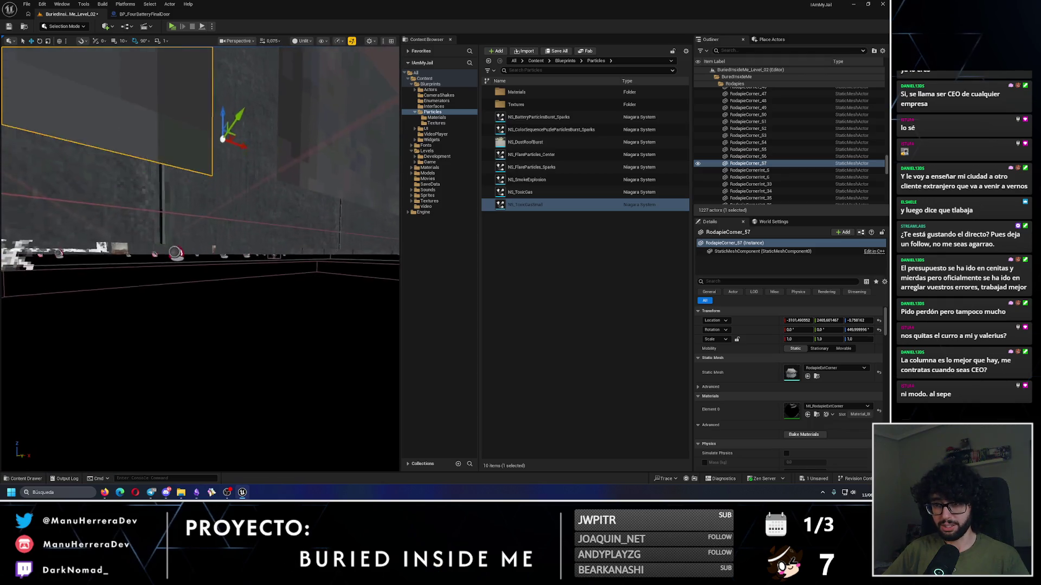
Step: Move RodapieCorner_57 toward the wall corner, undoing a misplaced move
{"action": "right_click", "coordinate": [214, 88]}
{"action": "left_click", "coordinate": [179, 271]}
{"action": "key", "text": "ctrl+z"}
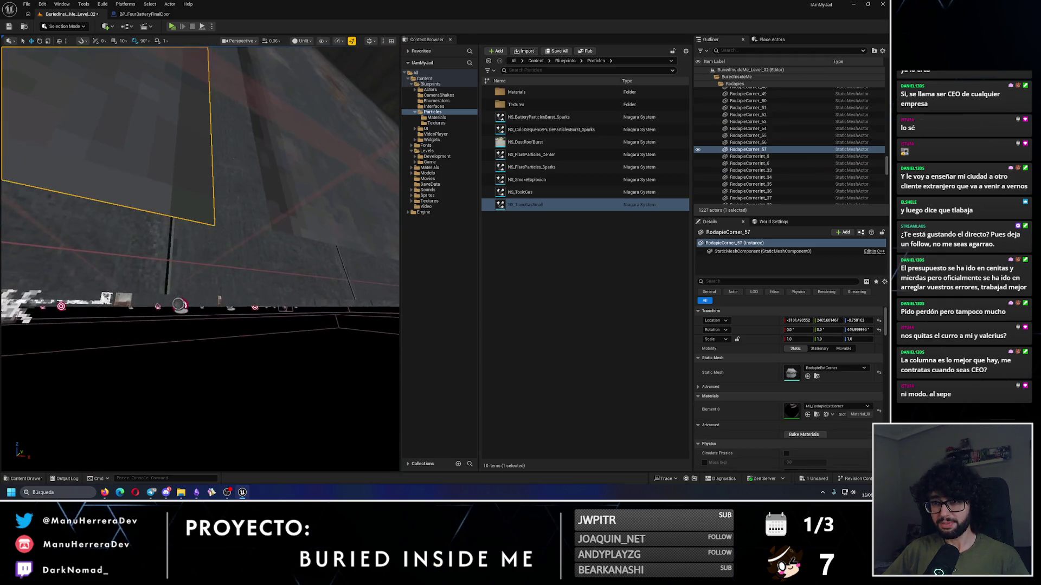
{"action": "scroll", "coordinate": [203, 244], "scroll_direction": "down", "scroll_amount": 2}
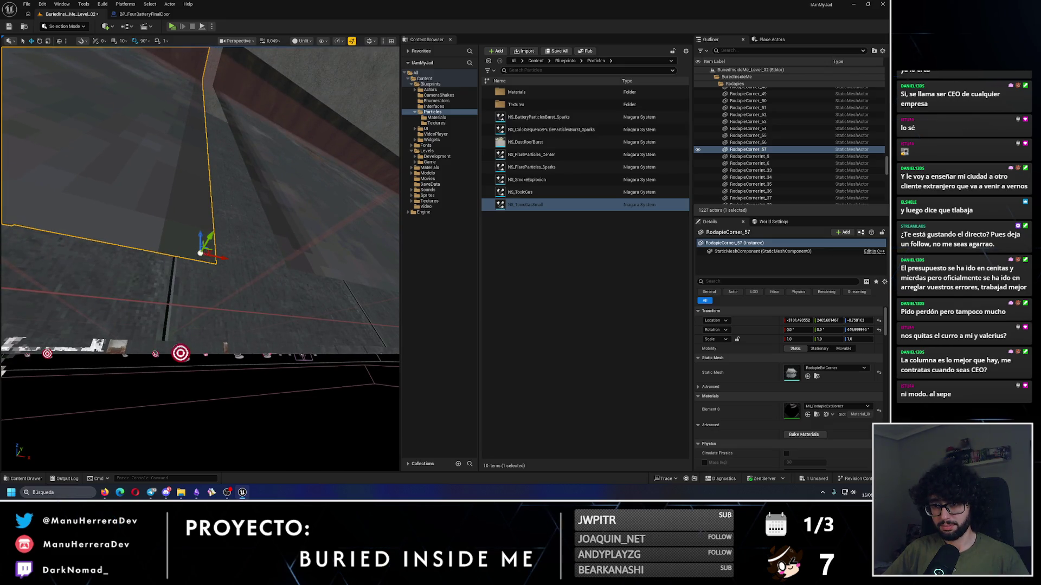
{"action": "scroll", "coordinate": [214, 262], "scroll_direction": "down", "scroll_amount": 2}
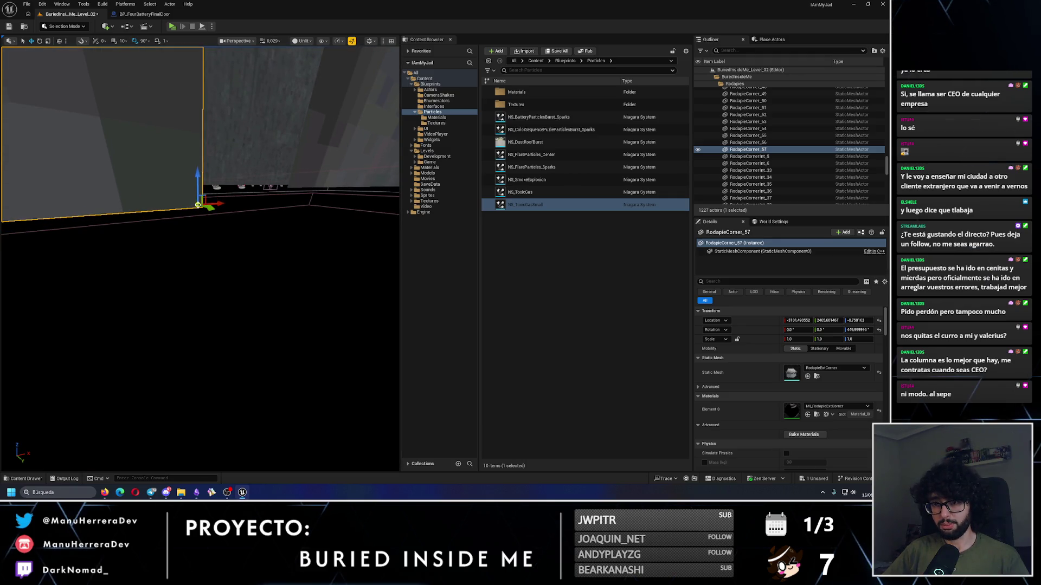
{"action": "mouse_move", "coordinate": [212, 205]}
{"action": "left_mouse_down"}
{"action": "mouse_move", "coordinate": [274, 200]}
{"action": "mouse_move", "coordinate": [274, 182]}
{"action": "mouse_move", "coordinate": [243, 210]}
{"action": "left_mouse_up"}
{"action": "key", "text": "ctrl+z"}
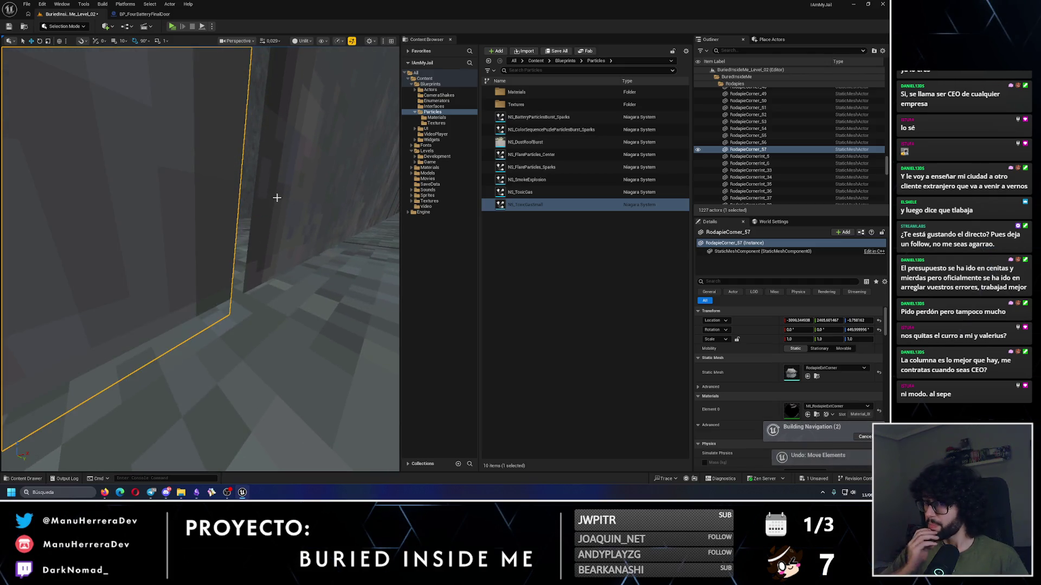
Step: Fine-tune RodapieCorner_57 until it sits flush in the corner beside the cobweb
{"action": "left_click_drag", "start_coordinate": [272, 203], "coordinate": [267, 248]}
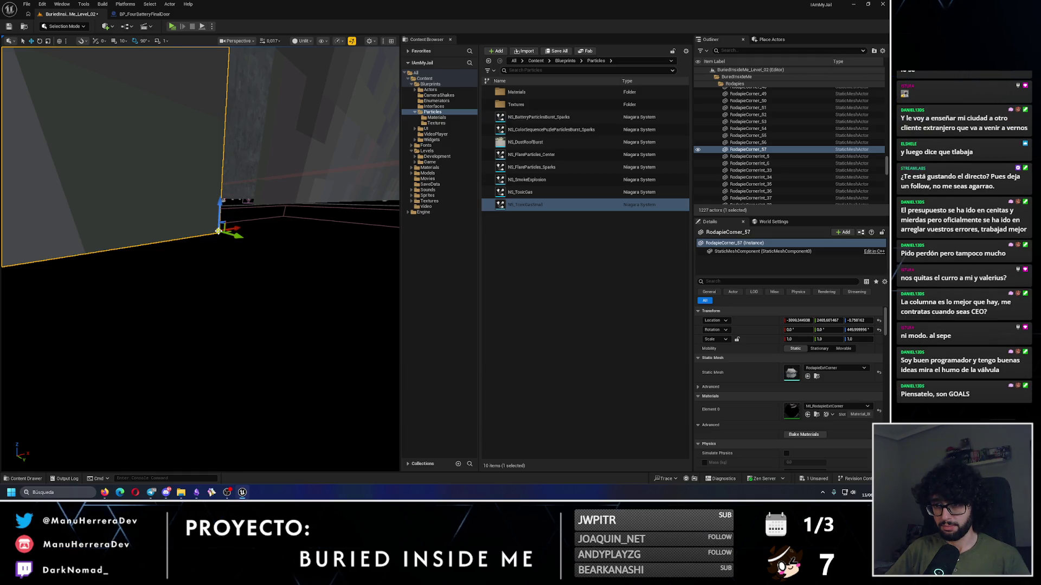
{"action": "mouse_move", "coordinate": [219, 233]}
{"action": "left_mouse_down"}
{"action": "mouse_move", "coordinate": [247, 239]}
{"action": "mouse_move", "coordinate": [233, 229]}
{"action": "left_mouse_up"}
{"action": "key", "text": "ctrl+z"}
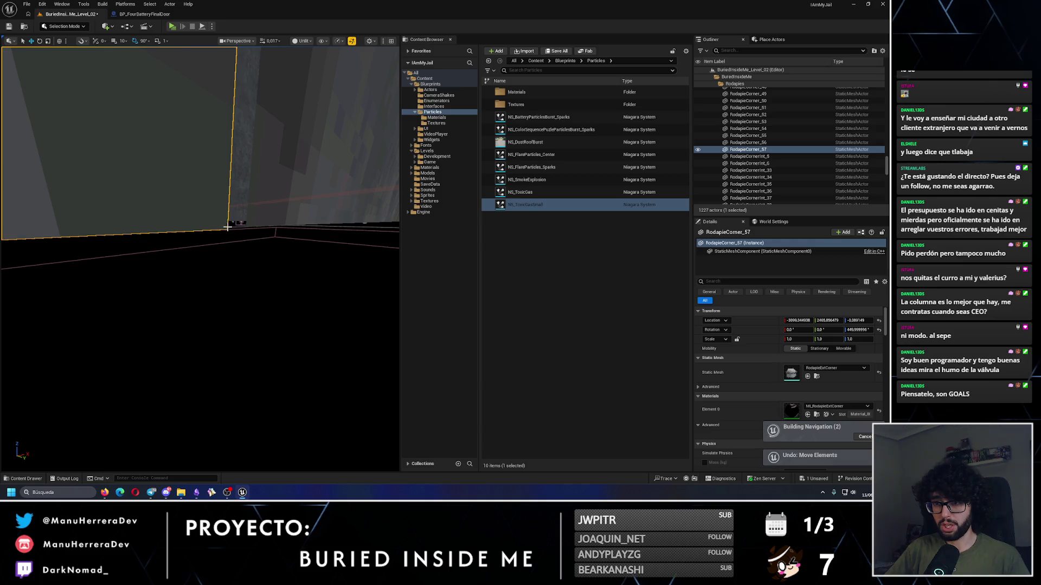
{"action": "left_click_drag", "start_coordinate": [225, 228], "coordinate": [224, 230]}
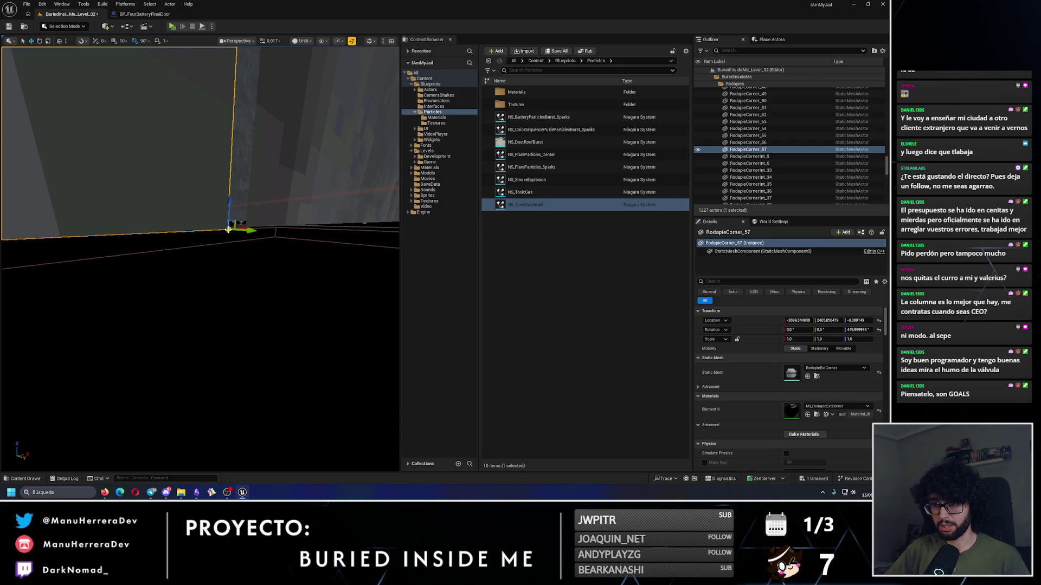
{"action": "left_click_drag", "start_coordinate": [237, 234], "coordinate": [242, 233]}
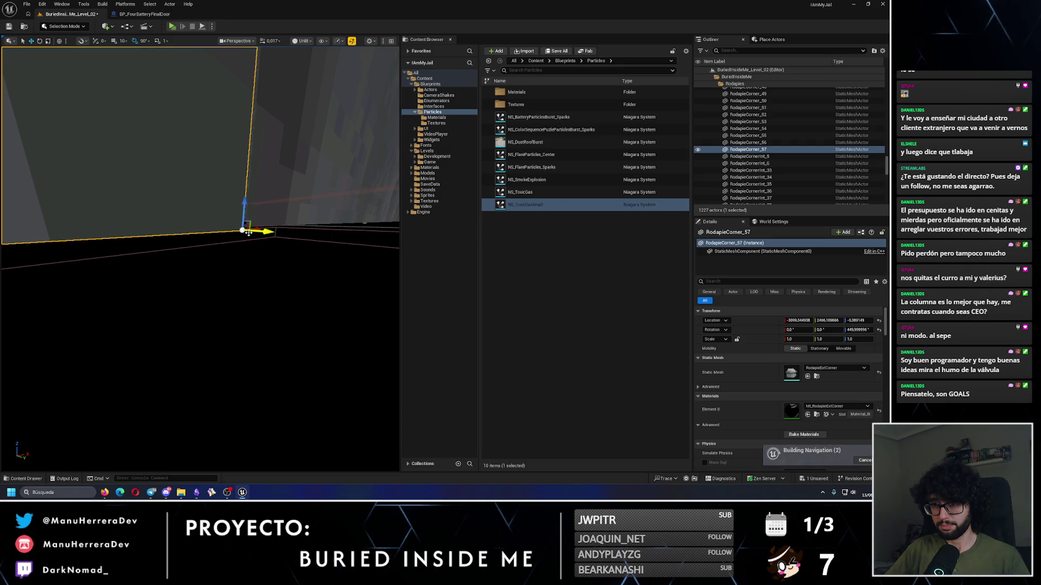
{"action": "key", "text": "w"}
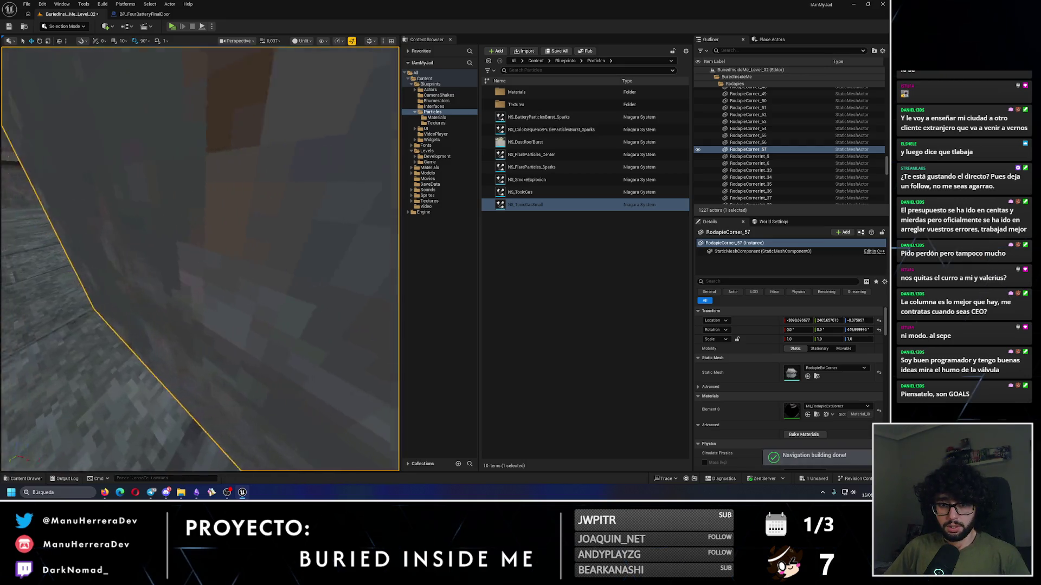
{"action": "scroll", "coordinate": [200, 259], "scroll_direction": "up", "scroll_amount": 3}
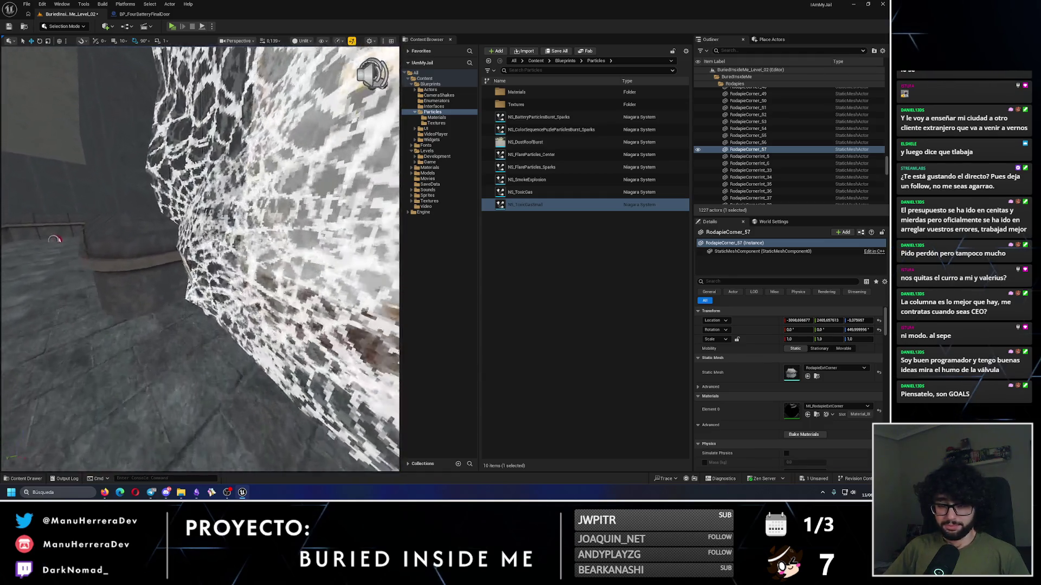
{"action": "key", "text": "s"}
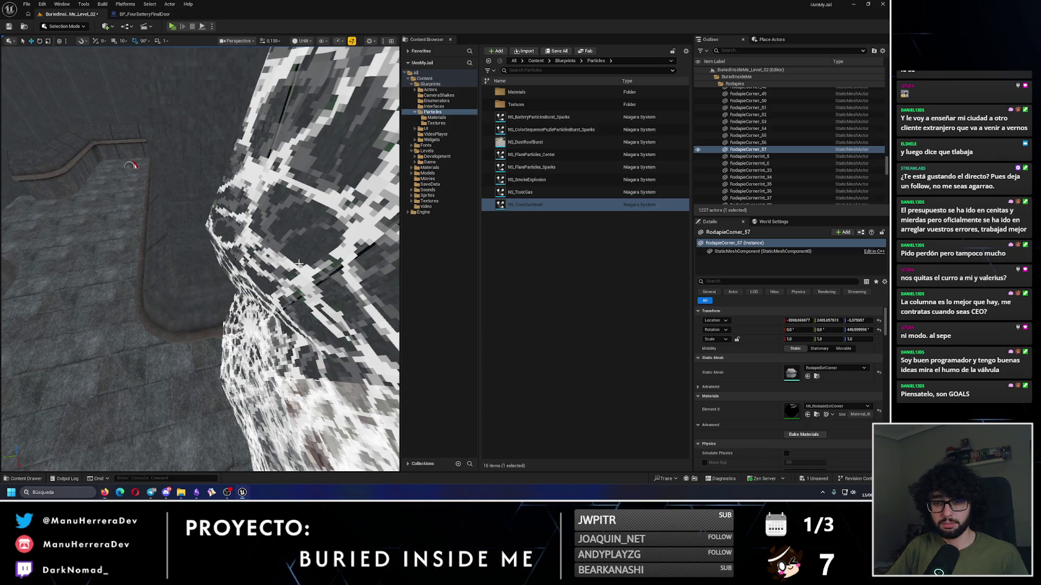
Step: Duplicate the baseboard by the pillar rotated 90° and slide the copy along the next wall
{"action": "left_click", "coordinate": [174, 320]}
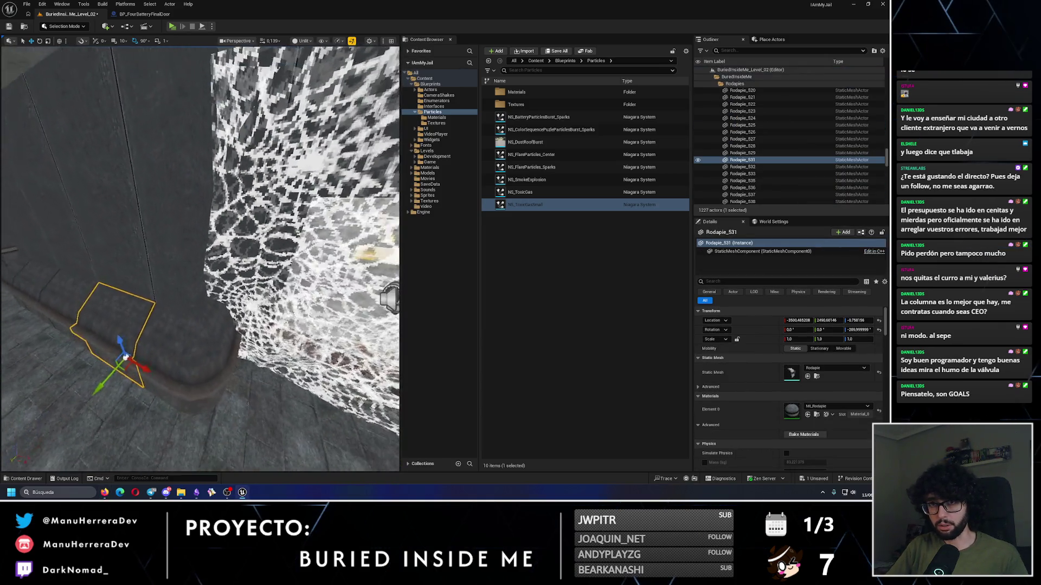
{"action": "key", "text": "e"}
{"action": "left_click_drag", "start_coordinate": [163, 370], "coordinate": [136, 396]}
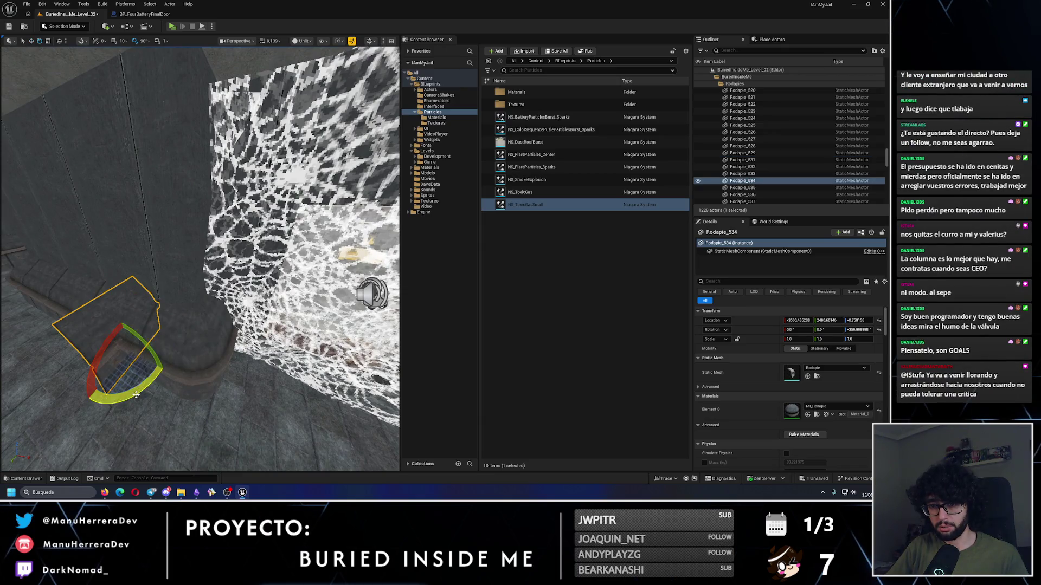
{"action": "mouse_move", "coordinate": [147, 358]}
{"action": "left_mouse_down"}
{"action": "mouse_move", "coordinate": [174, 355]}
{"action": "mouse_move", "coordinate": [143, 341]}
{"action": "left_mouse_up"}
{"action": "mouse_move", "coordinate": [208, 379]}
{"action": "left_mouse_down"}
{"action": "mouse_move", "coordinate": [231, 365]}
{"action": "mouse_move", "coordinate": [221, 348]}
{"action": "mouse_move", "coordinate": [157, 316]}
{"action": "mouse_move", "coordinate": [335, 282]}
{"action": "left_mouse_up"}
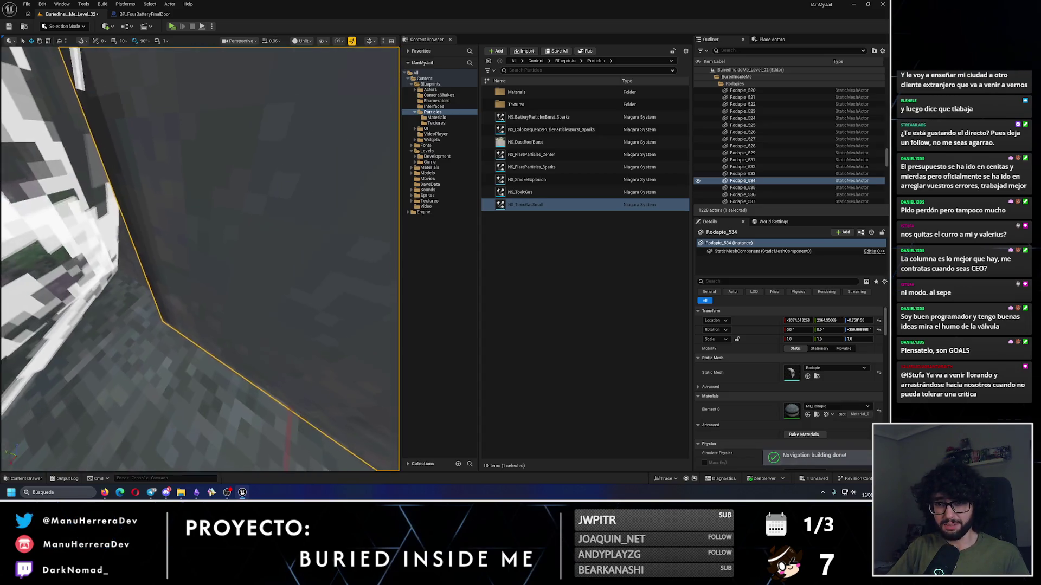
Step: Nudge Rodapie_534 along X toward the wall corner, undoing each misplaced nudge
{"action": "right_click", "coordinate": [337, 266]}
{"action": "key", "text": "Escape"}
{"action": "key", "text": "ctrl+z"}
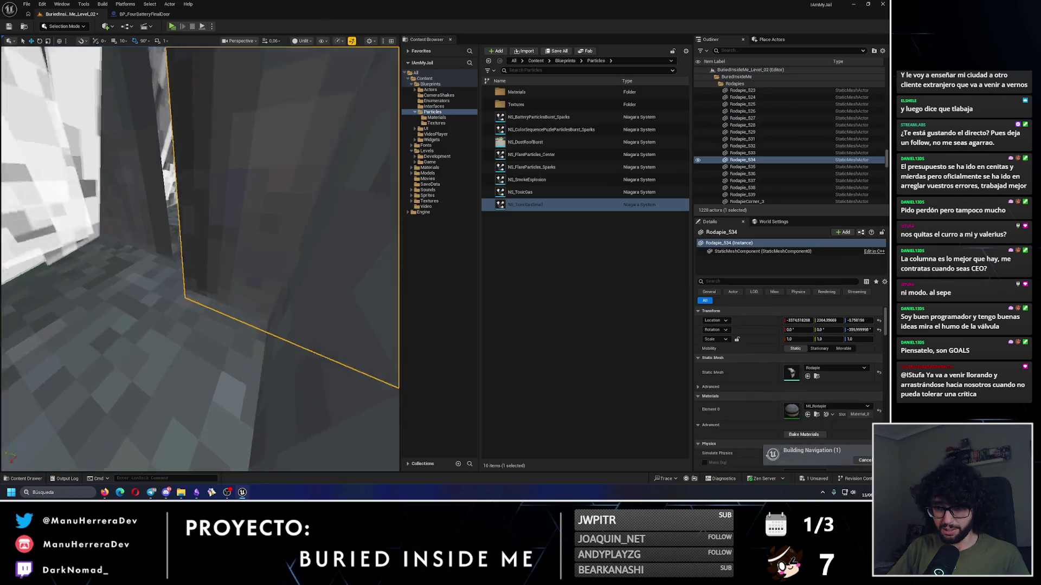
{"action": "left_click_drag", "start_coordinate": [195, 293], "coordinate": [208, 292]}
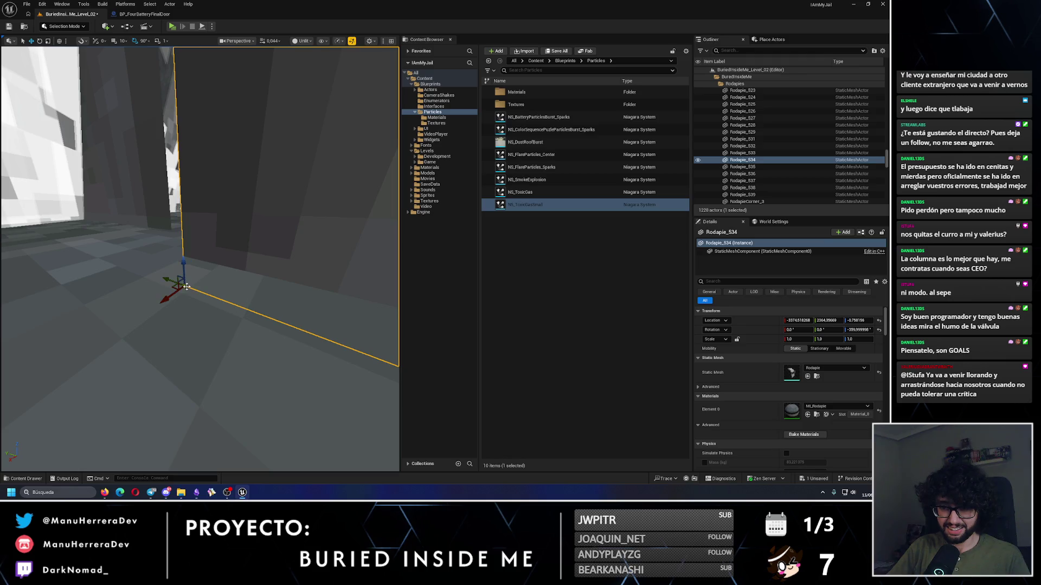
{"action": "mouse_move", "coordinate": [169, 280]}
{"action": "left_mouse_down"}
{"action": "mouse_move", "coordinate": [145, 284]}
{"action": "mouse_move", "coordinate": [165, 279]}
{"action": "left_mouse_up"}
{"action": "key", "text": "ctrl+z"}
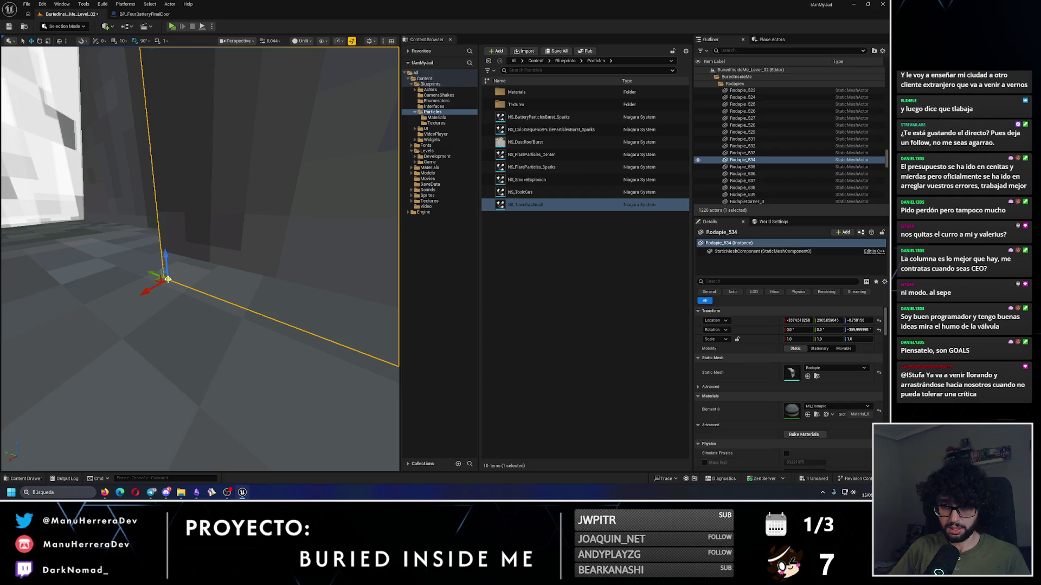
{"action": "mouse_move", "coordinate": [164, 279]}
{"action": "left_mouse_down"}
{"action": "mouse_move", "coordinate": [144, 274]}
{"action": "mouse_move", "coordinate": [140, 285]}
{"action": "mouse_move", "coordinate": [173, 273]}
{"action": "mouse_move", "coordinate": [172, 248]}
{"action": "mouse_move", "coordinate": [228, 268]}
{"action": "left_mouse_up"}
{"action": "key", "text": "ctrl+z"}
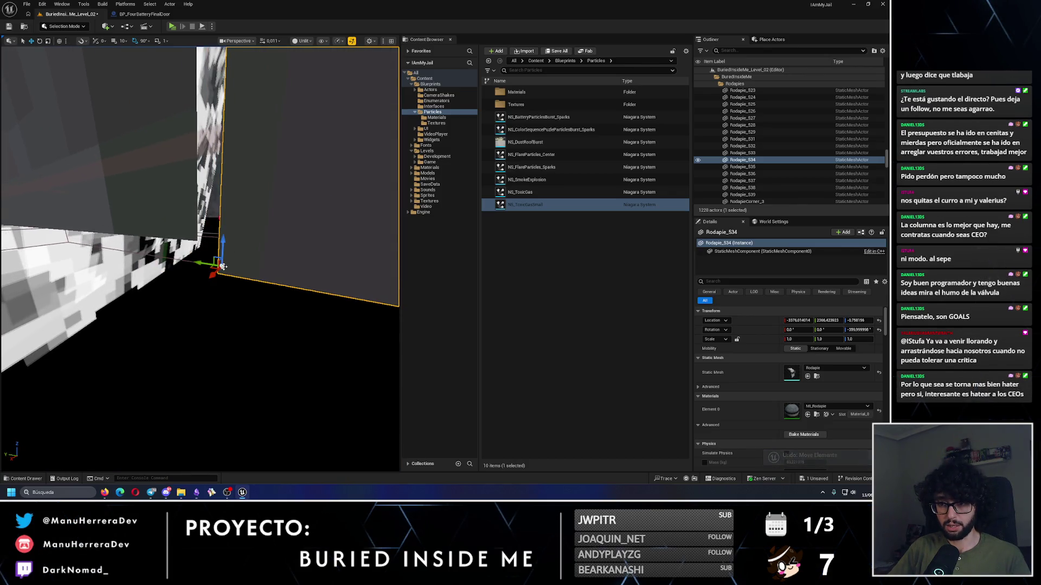
{"action": "mouse_move", "coordinate": [208, 269]}
{"action": "left_mouse_down"}
{"action": "mouse_move", "coordinate": [186, 251]}
{"action": "mouse_move", "coordinate": [199, 250]}
{"action": "left_mouse_up"}
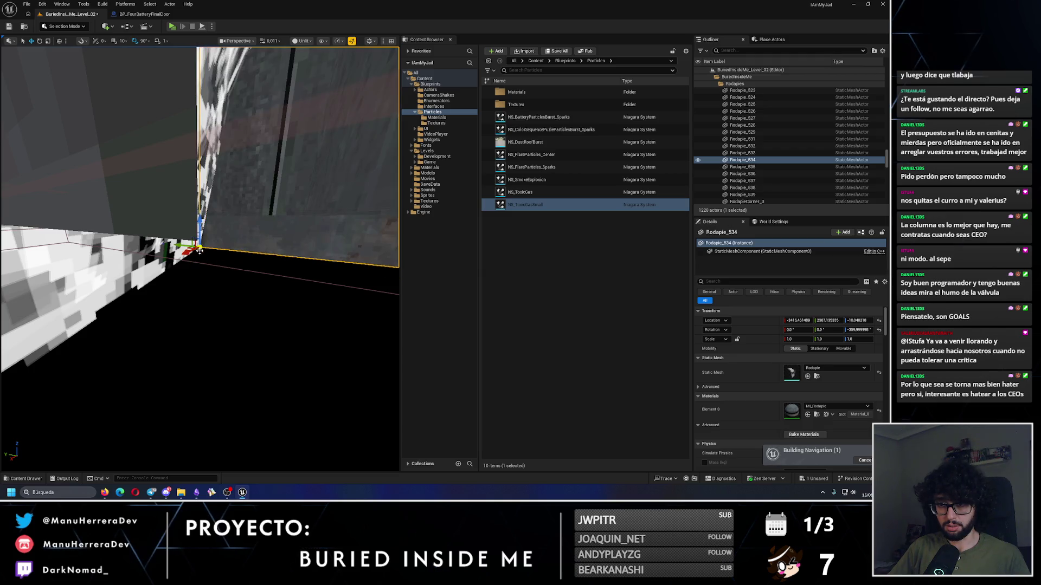
{"action": "key", "text": "ctrl+z"}
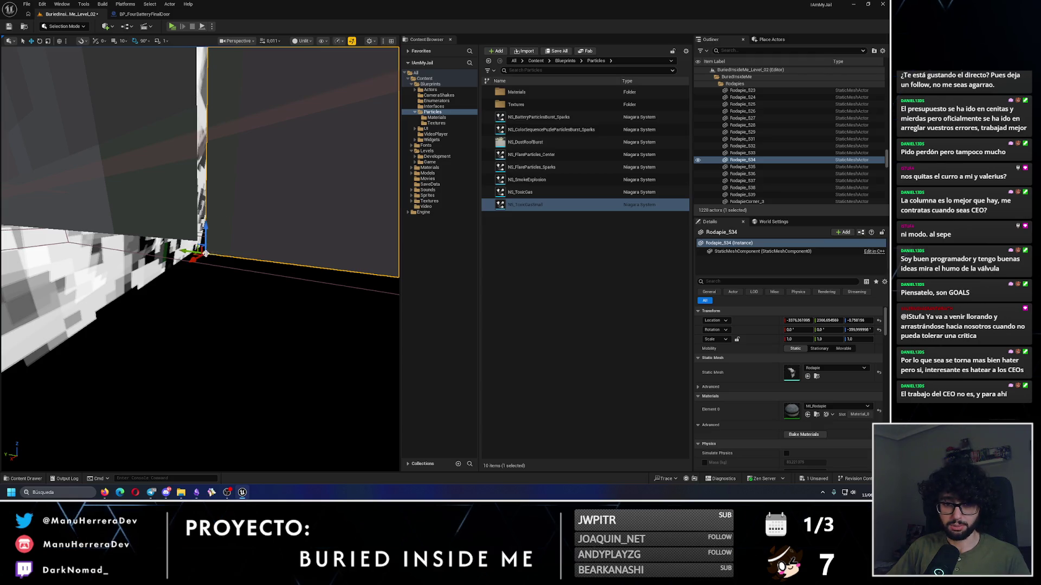
Step: Nudge Rodapie_534 in small increments, undoing overshoots, until it meets the corner flush
{"action": "scroll", "coordinate": [201, 260], "scroll_direction": "down", "scroll_amount": 2}
{"action": "mouse_move", "coordinate": [184, 273]}
{"action": "left_mouse_down"}
{"action": "mouse_move", "coordinate": [208, 217]}
{"action": "mouse_move", "coordinate": [188, 242]}
{"action": "left_mouse_up"}
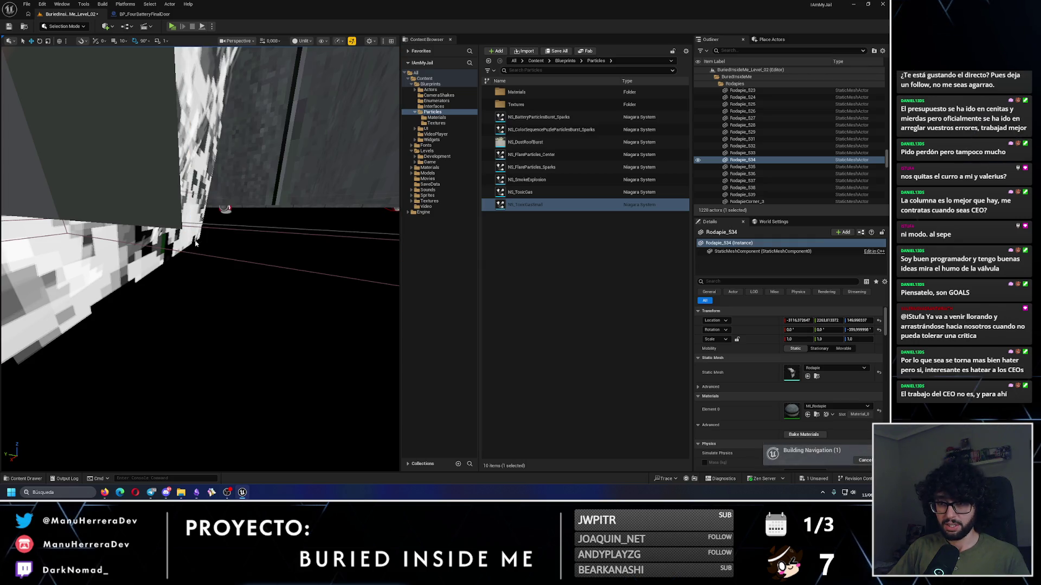
{"action": "key", "text": "ctrl+z"}
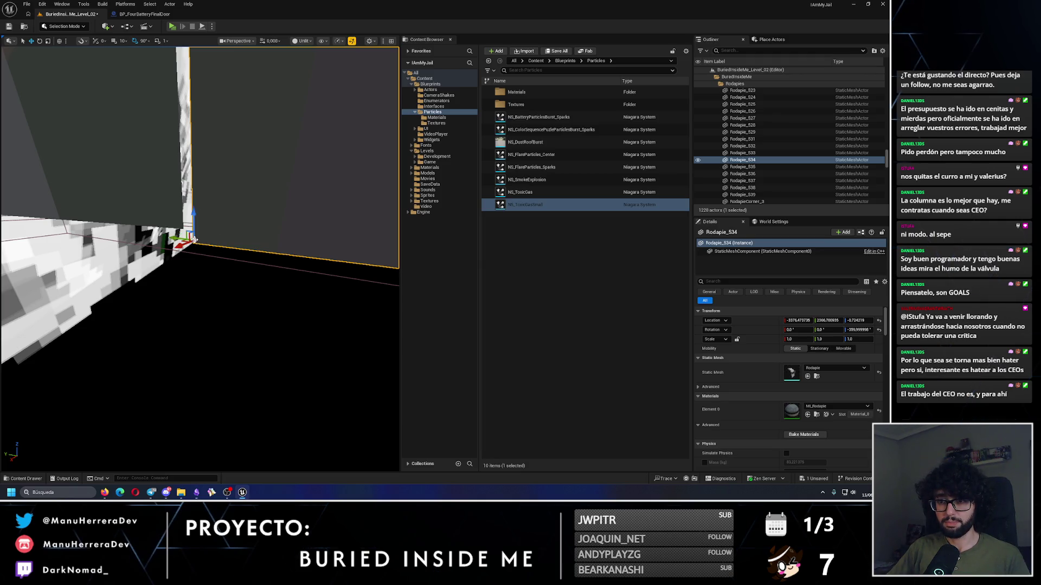
{"action": "mouse_move", "coordinate": [195, 226]}
{"action": "left_mouse_down"}
{"action": "mouse_move", "coordinate": [178, 238]}
{"action": "mouse_move", "coordinate": [225, 195]}
{"action": "mouse_move", "coordinate": [48, 154]}
{"action": "left_mouse_up"}
{"action": "key", "text": "ctrl+z"}
{"action": "scroll", "coordinate": [47, 154], "scroll_direction": "down", "scroll_amount": 2}
{"action": "scroll", "coordinate": [47, 153], "scroll_direction": "down", "scroll_amount": 1}
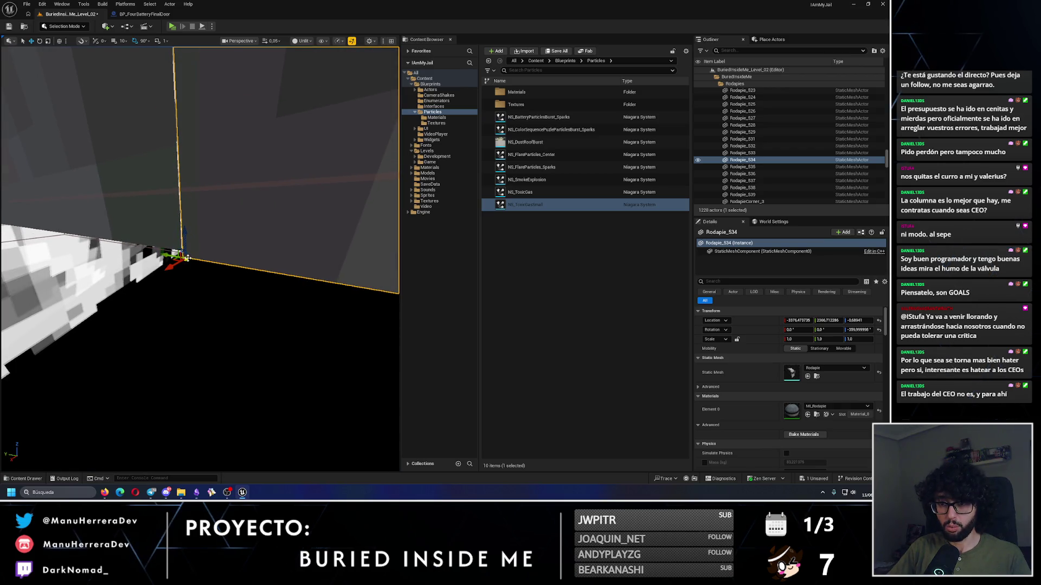
{"action": "left_click_drag", "start_coordinate": [171, 262], "coordinate": [182, 253]}
{"action": "scroll", "coordinate": [182, 252], "scroll_direction": "up", "scroll_amount": 1}
{"action": "left_click_drag", "start_coordinate": [167, 328], "coordinate": [194, 323]}
Step: Duplicate RodapieCorner_55 turned to 270° as RodapieCorner_58 and slide it along Y
{"action": "left_click", "coordinate": [167, 327]}
{"action": "key", "text": "e"}
{"action": "key", "text": "w"}
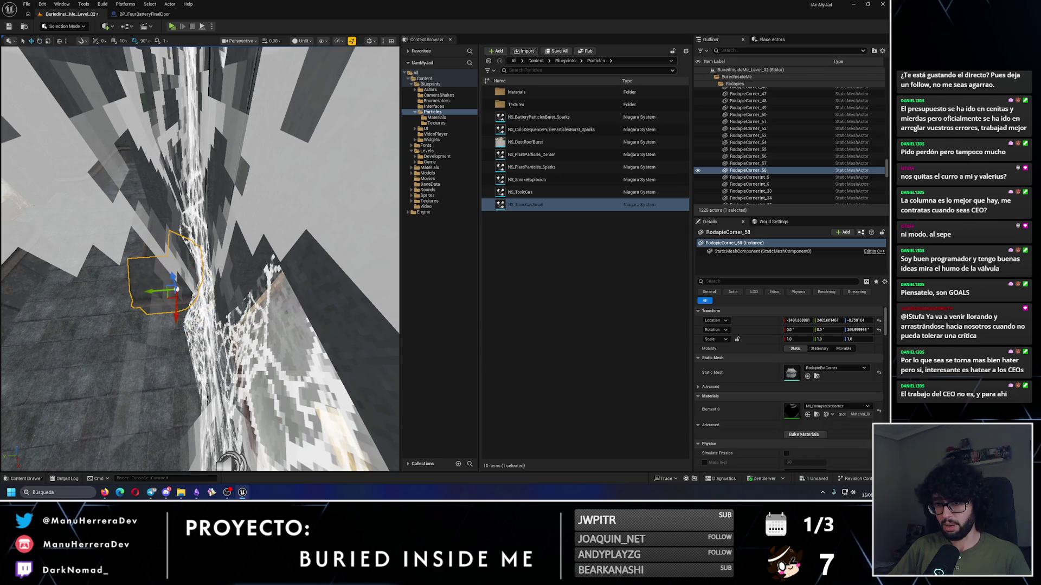
{"action": "mouse_move", "coordinate": [156, 291]}
{"action": "left_mouse_down"}
{"action": "mouse_move", "coordinate": [227, 293]}
{"action": "mouse_move", "coordinate": [238, 290]}
{"action": "mouse_move", "coordinate": [236, 272]}
{"action": "left_mouse_up"}
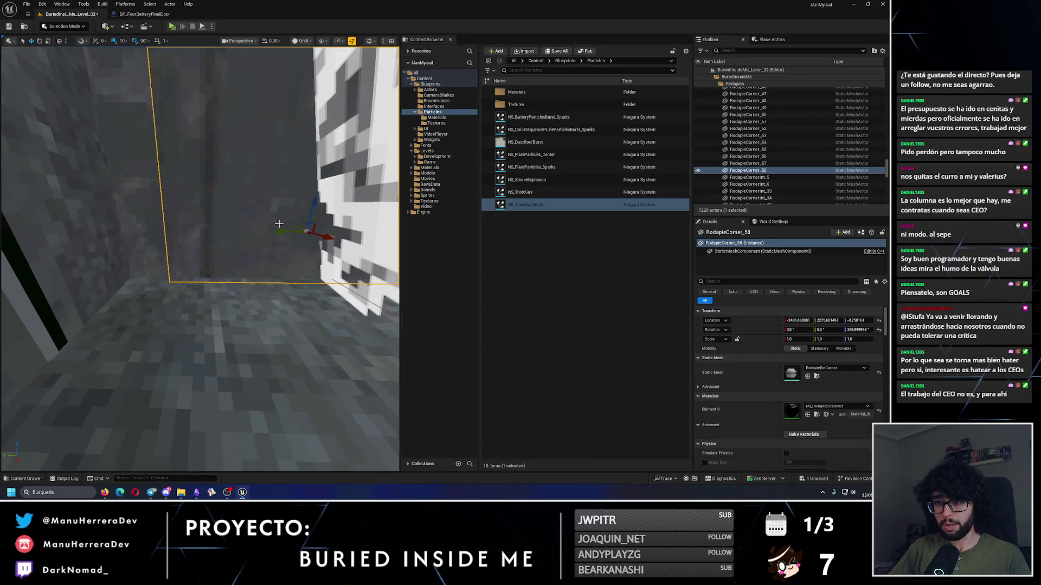
Step: Nudge RodapieCorner_58 into the wall corner and check it for gaps from floor level
{"action": "left_click_drag", "start_coordinate": [171, 124], "coordinate": [170, 124]}
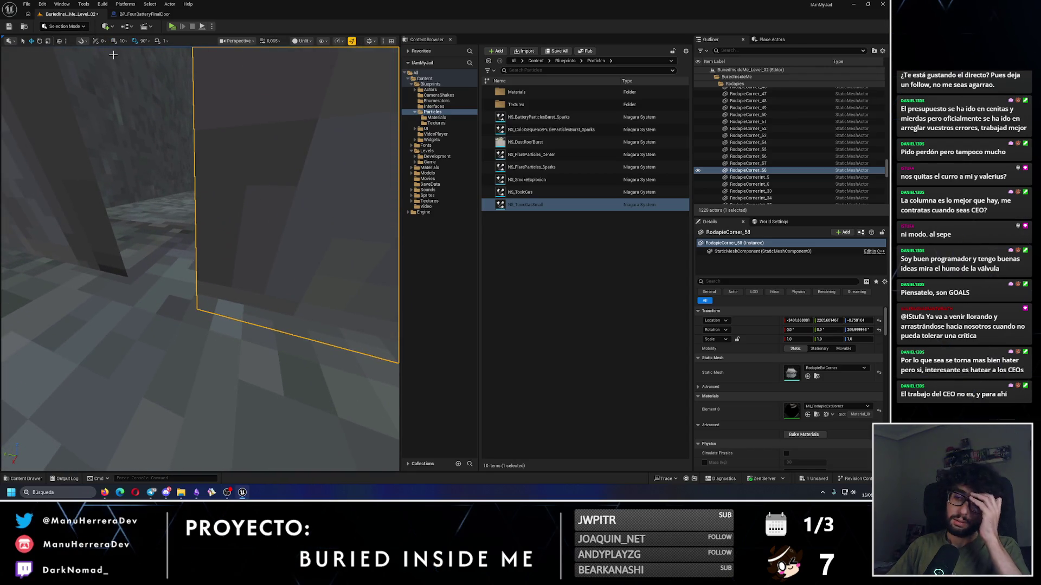
{"action": "left_click_drag", "start_coordinate": [202, 267], "coordinate": [214, 206]}
{"action": "left_click_drag", "start_coordinate": [214, 112], "coordinate": [214, 112]}
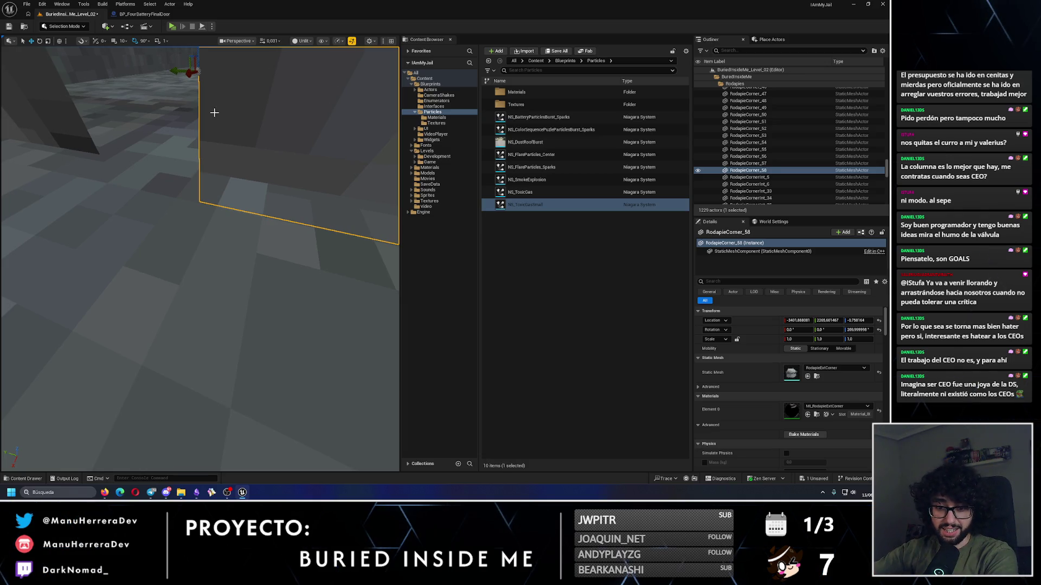
{"action": "left_click_drag", "start_coordinate": [214, 112], "coordinate": [219, 141]}
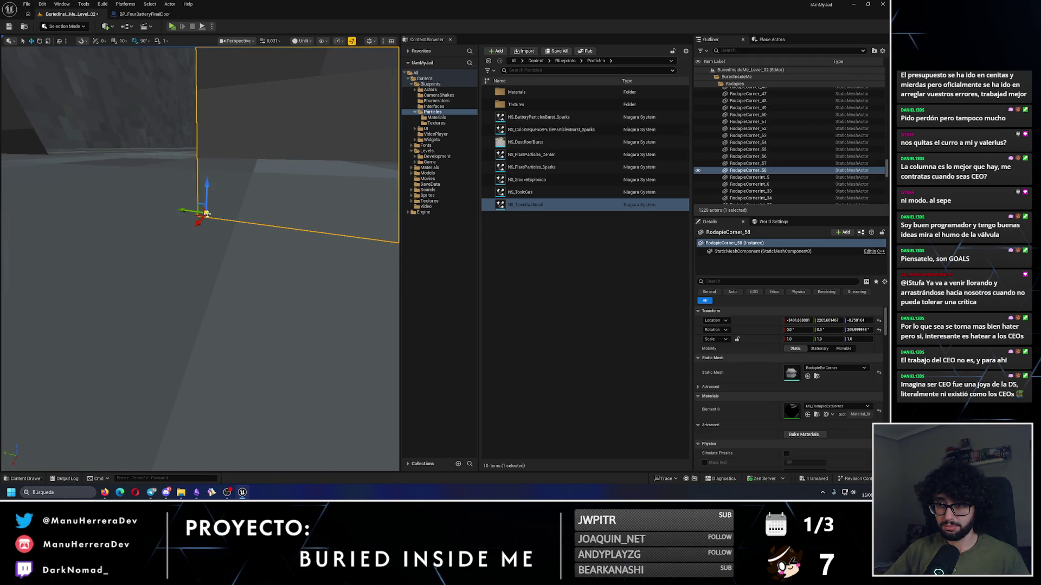
{"action": "left_click_drag", "start_coordinate": [206, 213], "coordinate": [204, 215]}
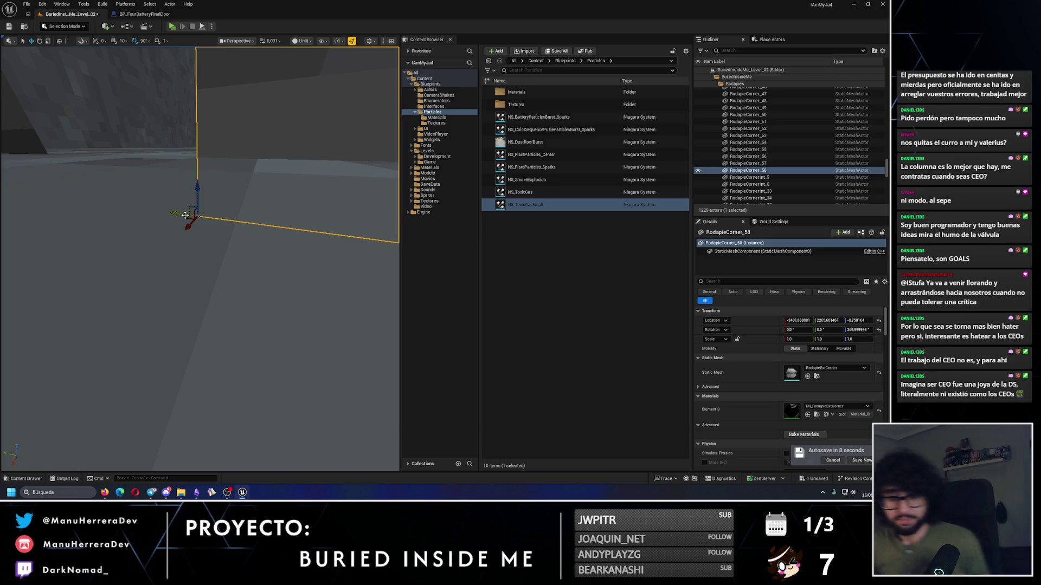
{"action": "mouse_move", "coordinate": [193, 188]}
{"action": "left_mouse_down"}
{"action": "mouse_move", "coordinate": [183, 276]}
{"action": "mouse_move", "coordinate": [239, 302]}
{"action": "mouse_move", "coordinate": [195, 309]}
{"action": "left_mouse_up"}
{"action": "scroll", "coordinate": [193, 188], "scroll_direction": "up", "scroll_amount": 3}
{"action": "scroll", "coordinate": [239, 302], "scroll_direction": "up", "scroll_amount": 2}
{"action": "right_click", "coordinate": [196, 309]}
Step: Duplicate Rodapie_529 turned -90° as Rodapie_530 and slide it into the adjoining wall's corner
{"action": "left_click", "coordinate": [134, 229]}
{"action": "left_click_drag", "start_coordinate": [134, 228], "coordinate": [134, 229]}
{"action": "left_click", "coordinate": [168, 228]}
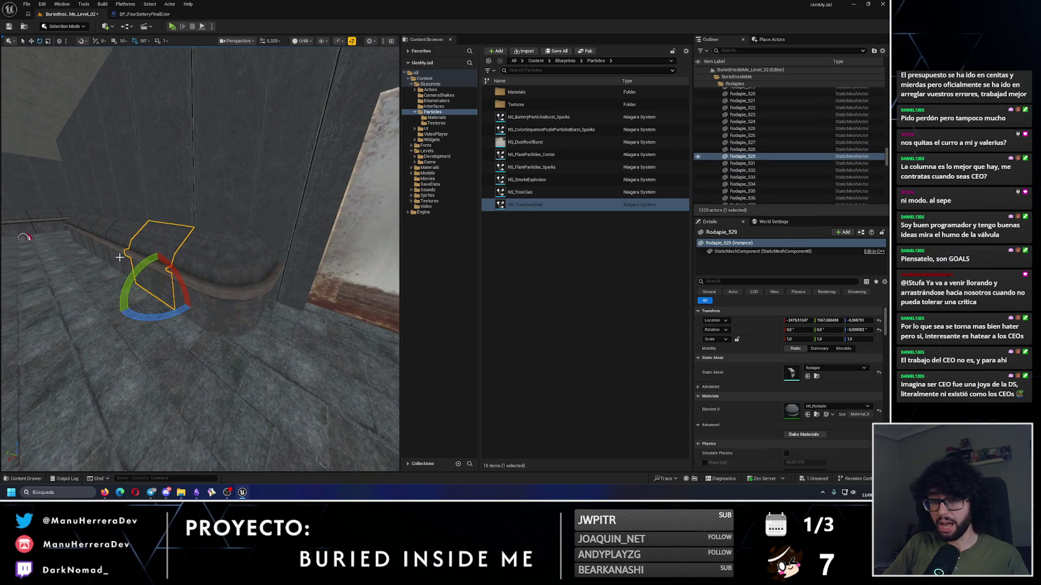
{"action": "mouse_move", "coordinate": [154, 319]}
{"action": "left_mouse_down"}
{"action": "mouse_move", "coordinate": [146, 298]}
{"action": "mouse_move", "coordinate": [215, 309]}
{"action": "mouse_move", "coordinate": [223, 321]}
{"action": "mouse_move", "coordinate": [267, 318]}
{"action": "mouse_move", "coordinate": [250, 298]}
{"action": "mouse_move", "coordinate": [228, 302]}
{"action": "mouse_move", "coordinate": [268, 275]}
{"action": "mouse_move", "coordinate": [245, 284]}
{"action": "left_mouse_up"}
{"action": "key", "text": "w"}
{"action": "scroll", "coordinate": [267, 318], "scroll_direction": "up", "scroll_amount": 5}
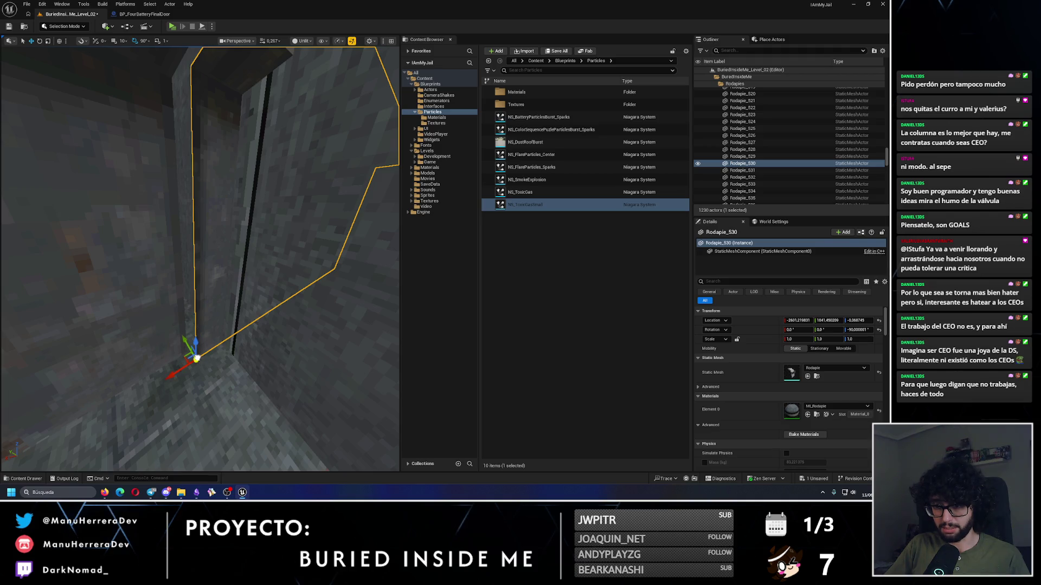
{"action": "mouse_move", "coordinate": [187, 347]}
{"action": "left_mouse_down"}
{"action": "mouse_move", "coordinate": [176, 352]}
{"action": "mouse_move", "coordinate": [186, 352]}
{"action": "left_mouse_up"}
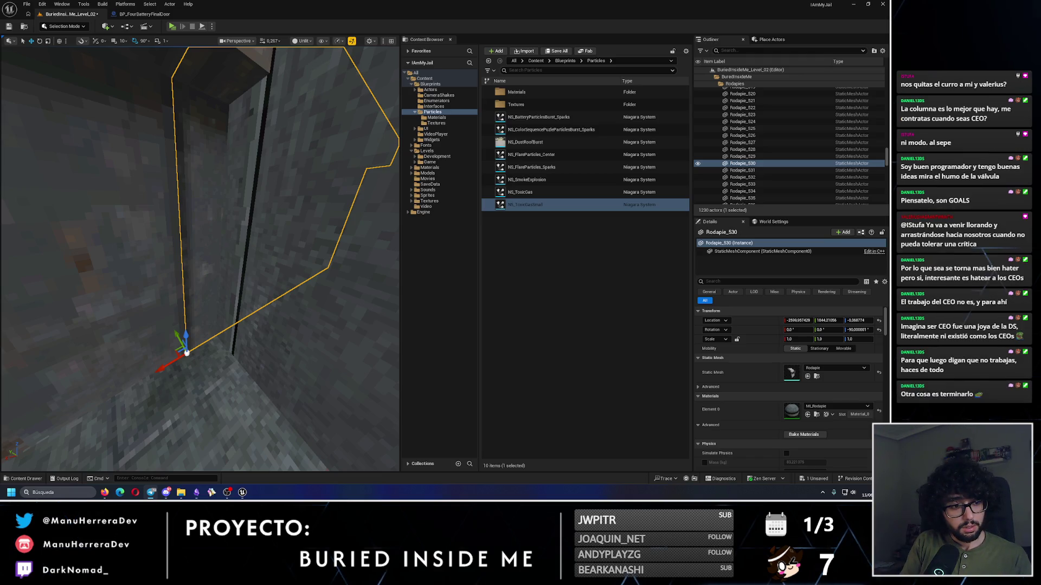
{"action": "key", "text": "f"}
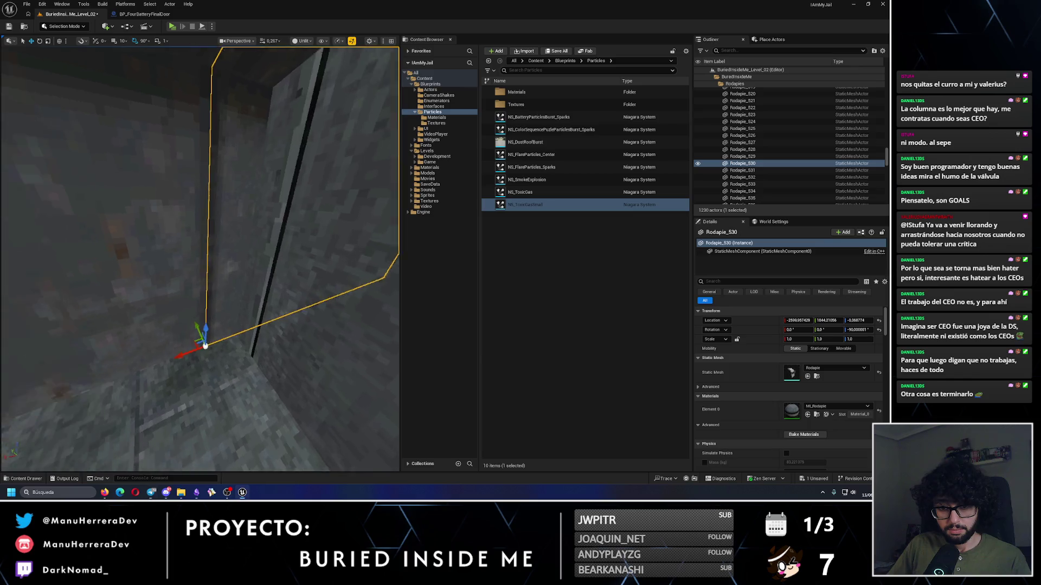
{"action": "left_click", "coordinate": [158, 292]}
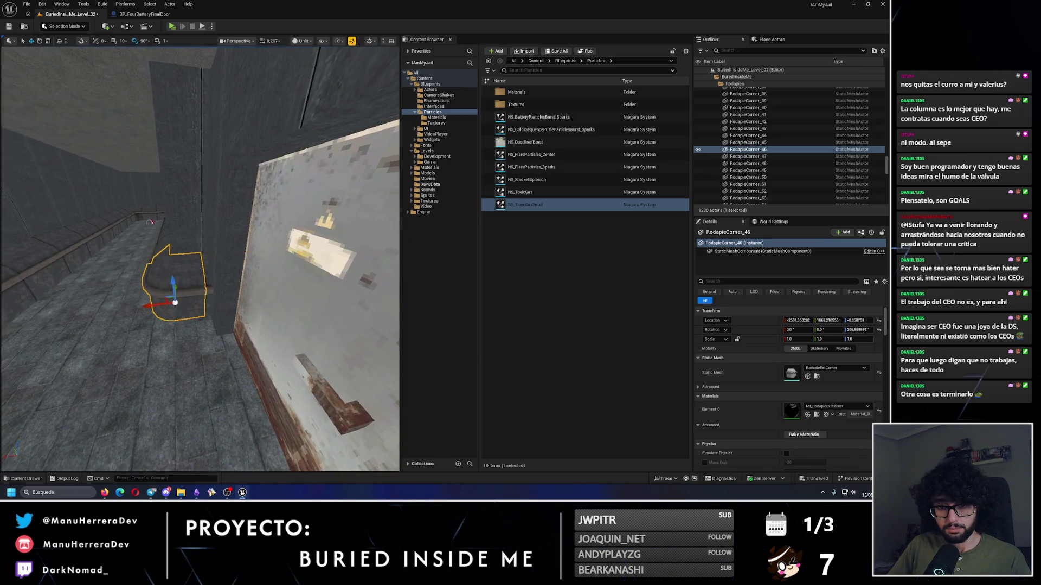
Step: Duplicate RodapieCorner_46 turned 180° as RodapieCorner_59 and move it along X into the corner
{"action": "key", "text": "f"}
{"action": "key", "text": "e"}
{"action": "left_click_drag", "start_coordinate": [180, 338], "coordinate": [184, 341]}
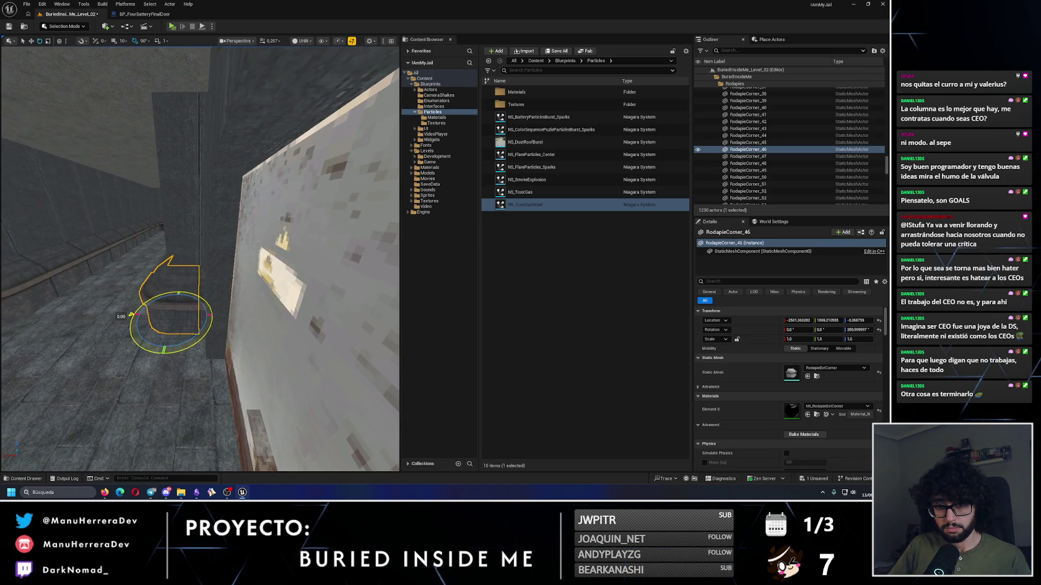
{"action": "key", "text": "w"}
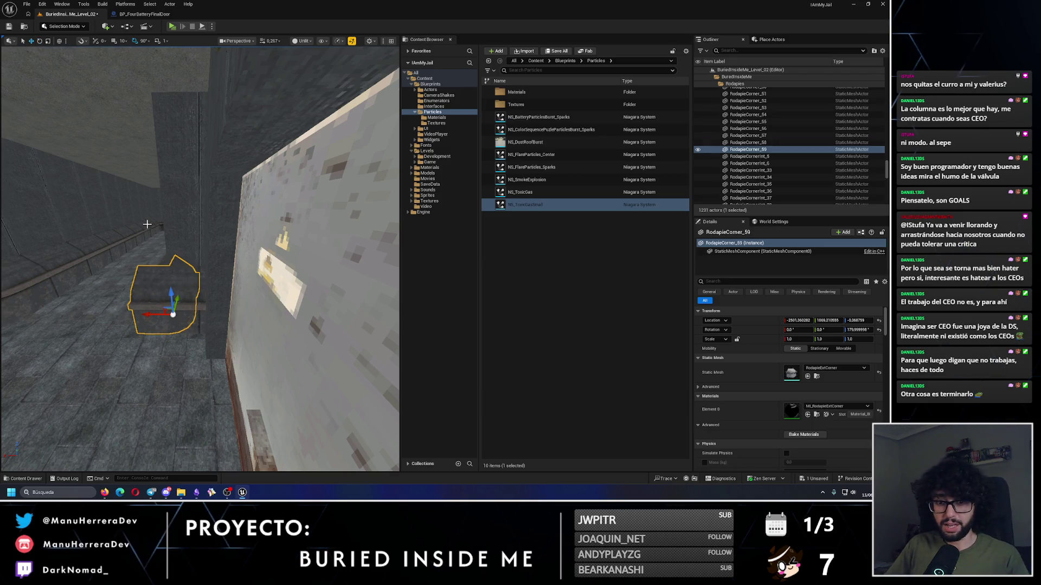
{"action": "mouse_move", "coordinate": [149, 306]}
{"action": "left_mouse_down"}
{"action": "mouse_move", "coordinate": [249, 340]}
{"action": "mouse_move", "coordinate": [239, 306]}
{"action": "mouse_move", "coordinate": [266, 271]}
{"action": "mouse_move", "coordinate": [279, 296]}
{"action": "mouse_move", "coordinate": [259, 322]}
{"action": "mouse_move", "coordinate": [162, 298]}
{"action": "mouse_move", "coordinate": [158, 308]}
{"action": "left_mouse_up"}
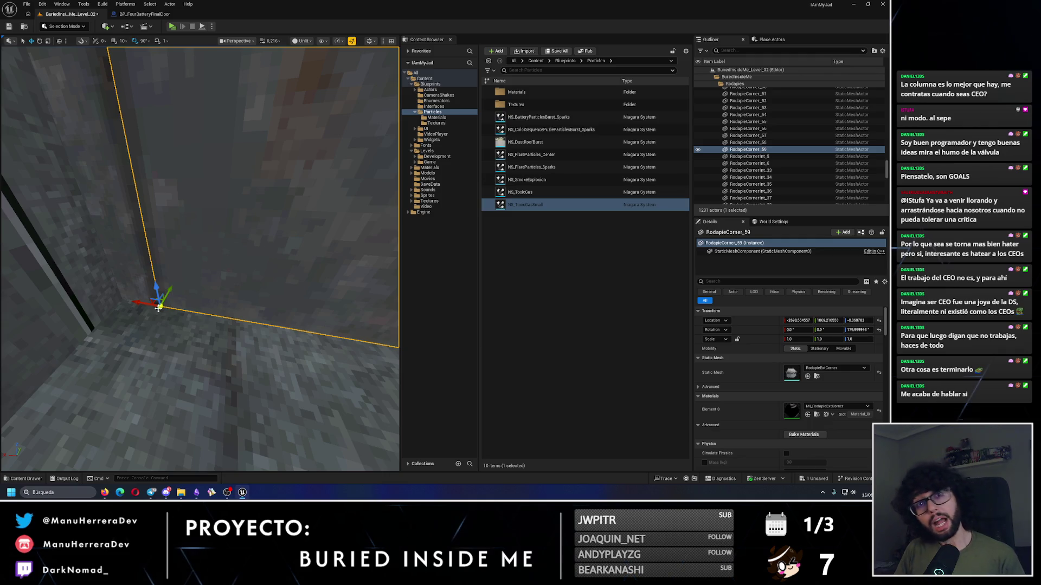
{"action": "mouse_move", "coordinate": [158, 308]}
{"action": "left_mouse_down"}
{"action": "mouse_move", "coordinate": [249, 116]}
{"action": "mouse_move", "coordinate": [252, 211]}
{"action": "left_mouse_up"}
{"action": "right_click", "coordinate": [252, 211]}
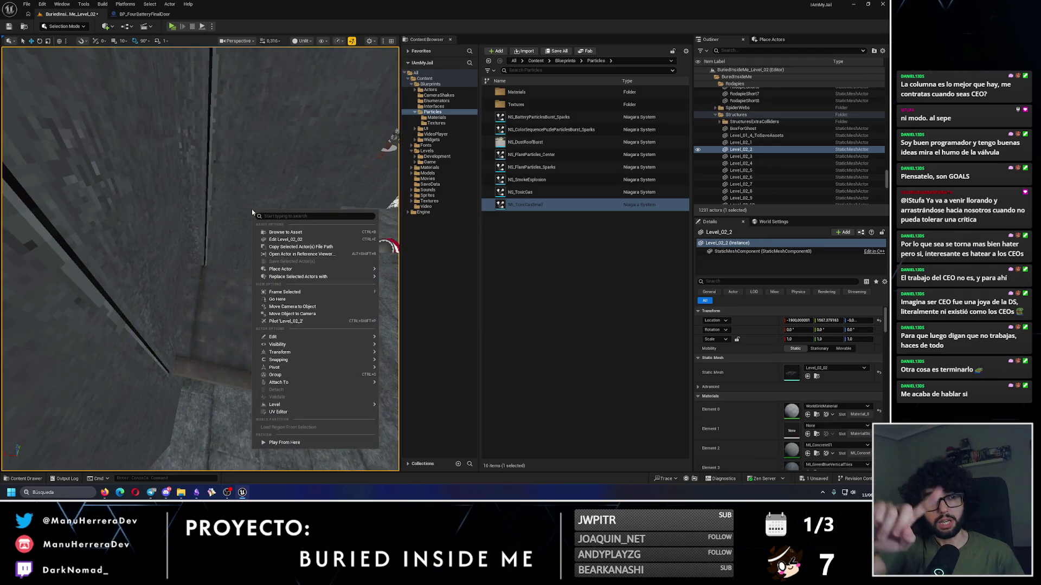
Step: Select the baseboard Rodapie_529 and frame it in the viewport
{"action": "left_click_drag", "start_coordinate": [251, 209], "coordinate": [253, 213]}
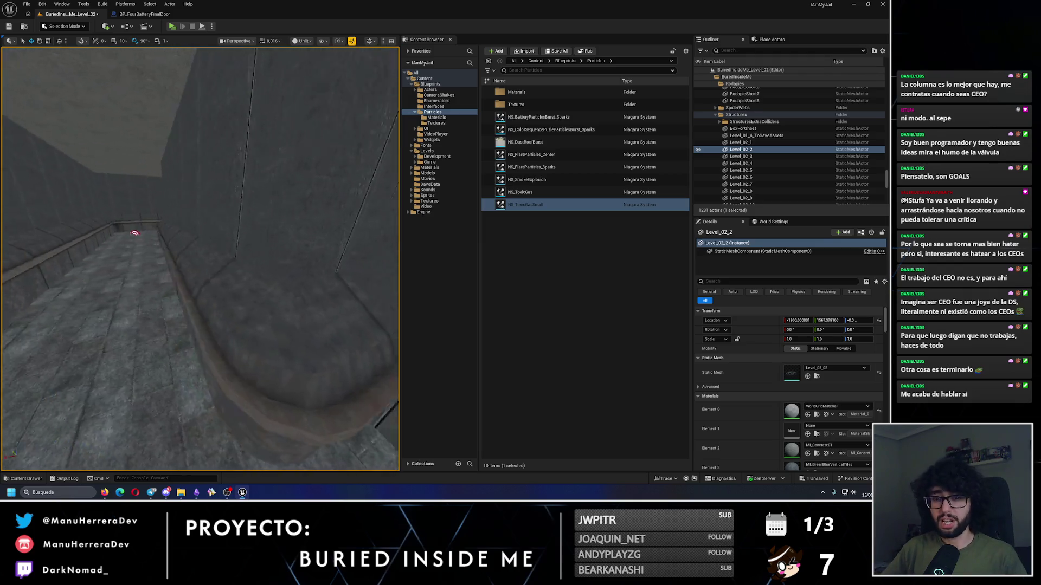
{"action": "right_click", "coordinate": [251, 216]}
{"action": "left_click", "coordinate": [150, 242]}
{"action": "key", "text": "f"}
{"action": "right_click", "coordinate": [150, 242]}
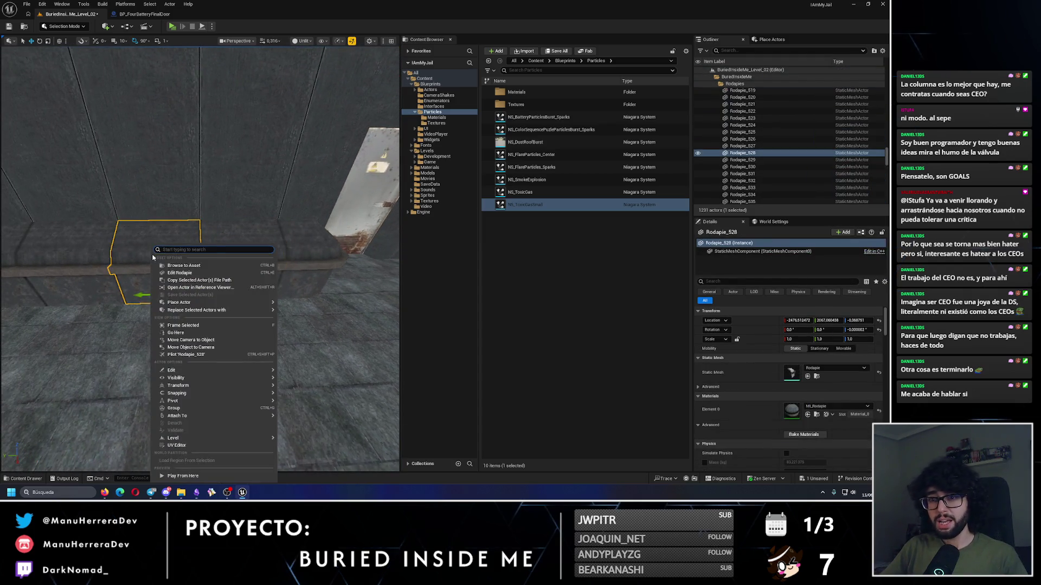
{"action": "key", "text": "Escape"}
Step: Add four more baseboard pieces to the selection and frame all five
{"action": "left_click", "coordinate": [220, 238], "text": "ctrl"}
{"action": "left_click_drag", "start_coordinate": [222, 244], "coordinate": [31, 227]}
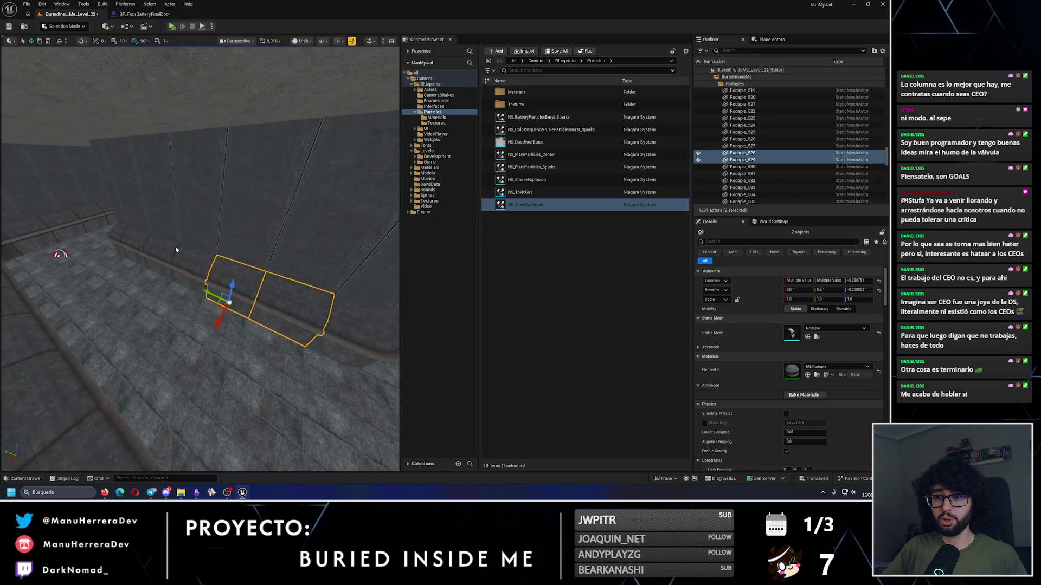
{"action": "right_click", "coordinate": [162, 255]}
{"action": "key", "text": "Escape"}
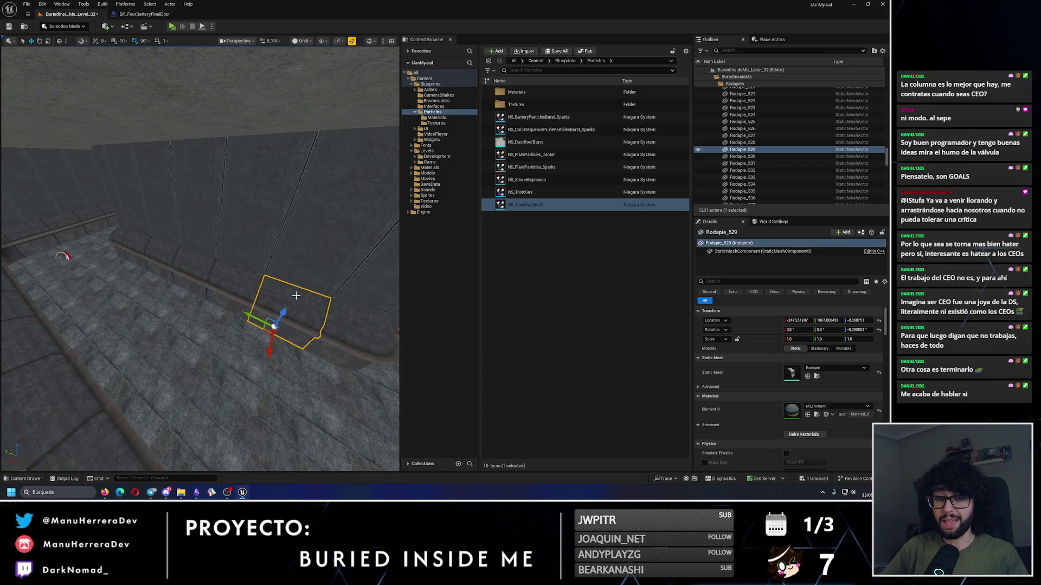
{"action": "left_click", "coordinate": [208, 274], "text": "ctrl"}
{"action": "left_click", "coordinate": [174, 263], "text": "ctrl"}
{"action": "left_click", "coordinate": [129, 243], "text": "ctrl"}
{"action": "key", "text": "f"}
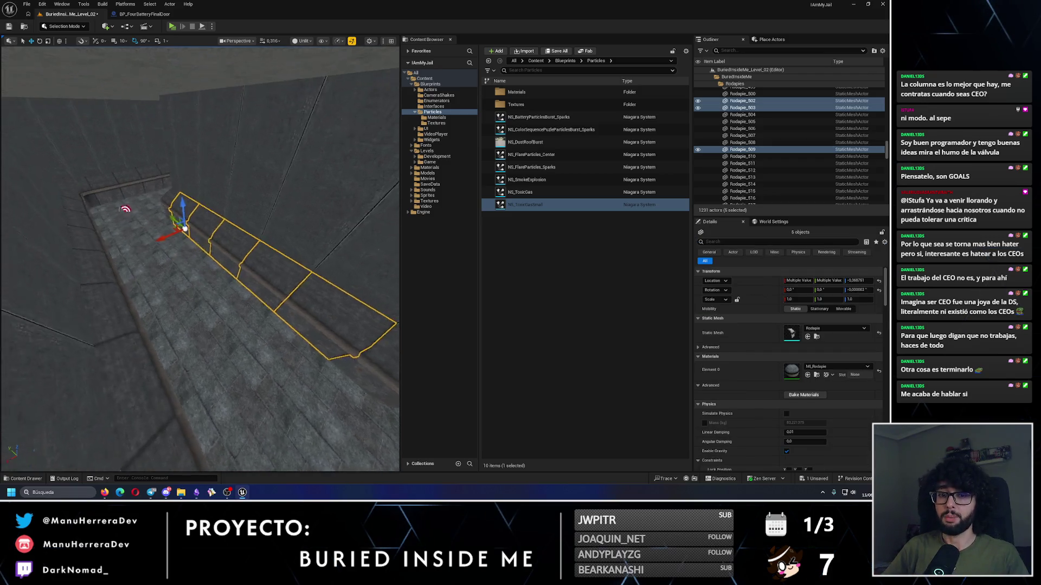
Step: Copy the five baseboards turned -180° to line up with the wall bottom
{"action": "key", "text": "e"}
{"action": "mouse_move", "coordinate": [133, 213]}
{"action": "left_mouse_down"}
{"action": "mouse_move", "coordinate": [140, 203]}
{"action": "mouse_move", "coordinate": [127, 198]}
{"action": "left_mouse_up"}
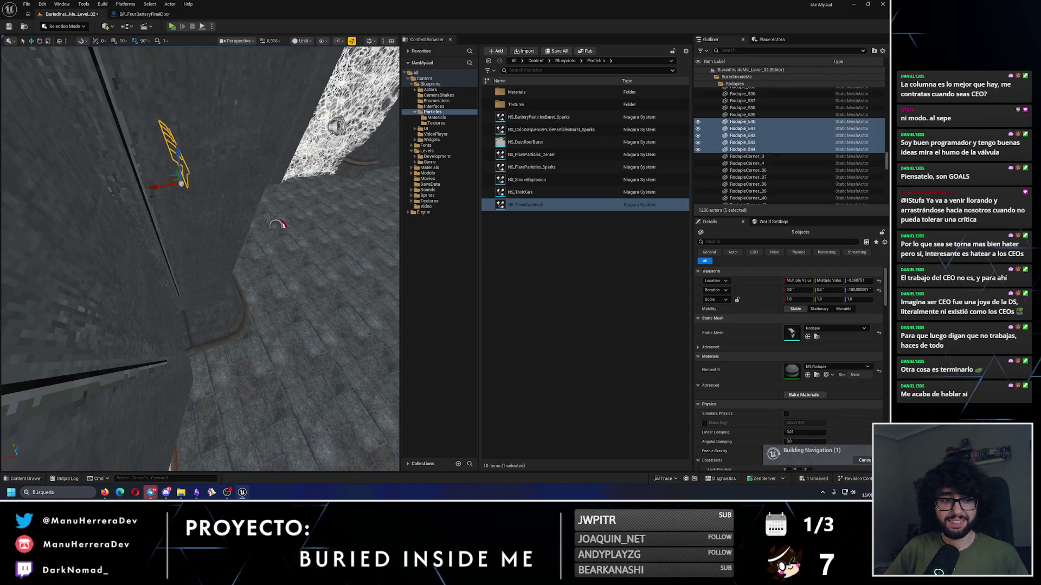
{"action": "key", "text": "w"}
Step: Fly up close to inspect how the baseboards fit against the wall
{"action": "left_click_drag", "start_coordinate": [269, 235], "coordinate": [269, 234]}
{"action": "left_click_drag", "start_coordinate": [350, 250], "coordinate": [338, 206]}
{"action": "left_click_drag", "start_coordinate": [209, 315], "coordinate": [199, 292]}
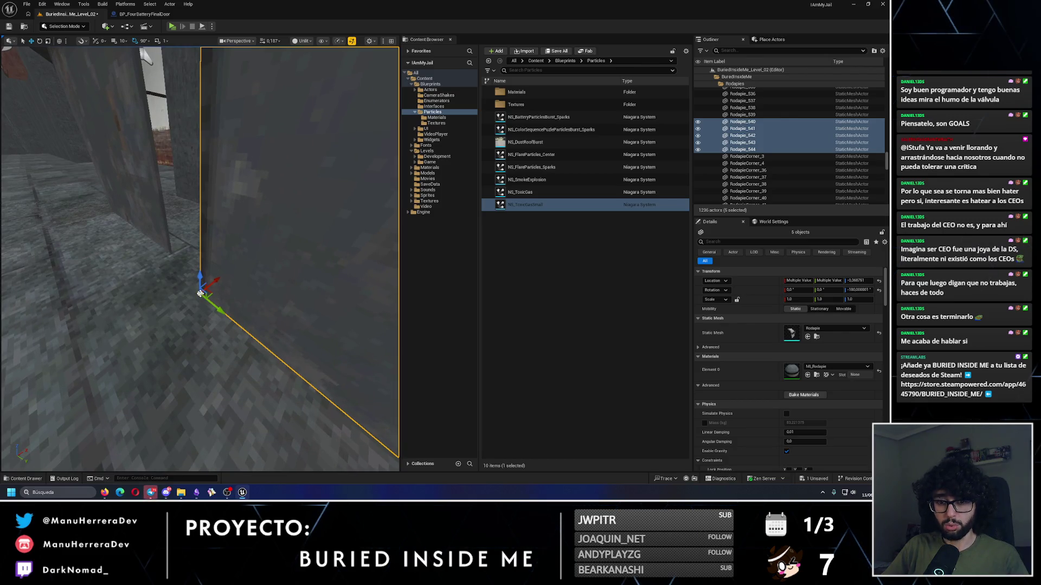
{"action": "mouse_move", "coordinate": [200, 293]}
{"action": "left_mouse_down"}
{"action": "mouse_move", "coordinate": [184, 302]}
{"action": "mouse_move", "coordinate": [268, 284]}
{"action": "mouse_move", "coordinate": [275, 186]}
{"action": "mouse_move", "coordinate": [241, 299]}
{"action": "mouse_move", "coordinate": [186, 260]}
{"action": "mouse_move", "coordinate": [190, 274]}
{"action": "mouse_move", "coordinate": [281, 260]}
{"action": "mouse_move", "coordinate": [81, 226]}
{"action": "mouse_move", "coordinate": [276, 357]}
{"action": "mouse_move", "coordinate": [191, 286]}
{"action": "left_mouse_up"}
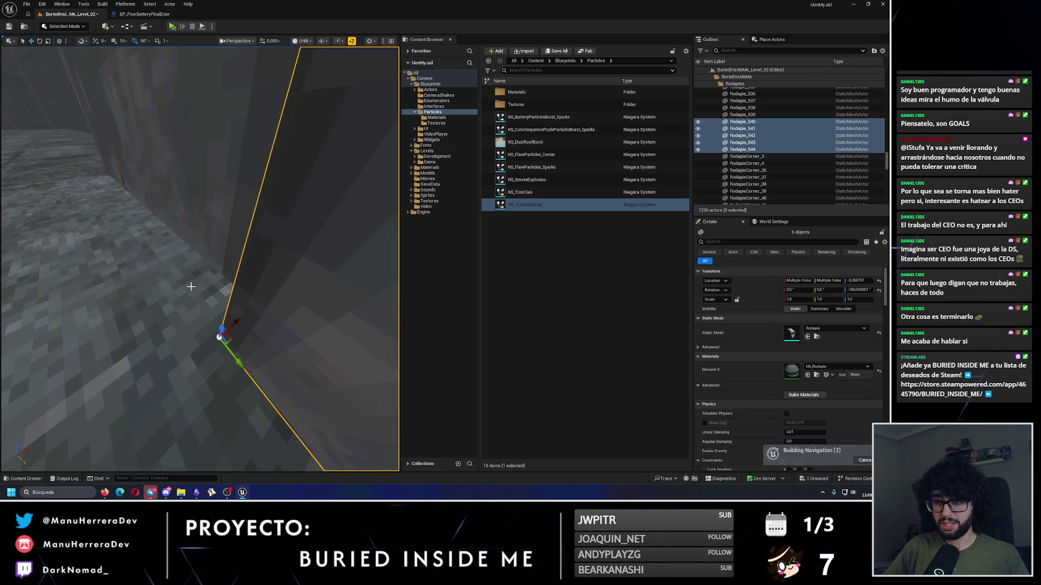
{"action": "mouse_move", "coordinate": [244, 324]}
{"action": "left_mouse_down"}
{"action": "mouse_move", "coordinate": [246, 297]}
{"action": "mouse_move", "coordinate": [217, 303]}
{"action": "mouse_move", "coordinate": [185, 282]}
{"action": "mouse_move", "coordinate": [246, 291]}
{"action": "left_mouse_up"}
Step: Delete the surplus baseboard piece Rodapie_541
{"action": "left_click", "coordinate": [246, 288]}
{"action": "key", "text": "Delete"}
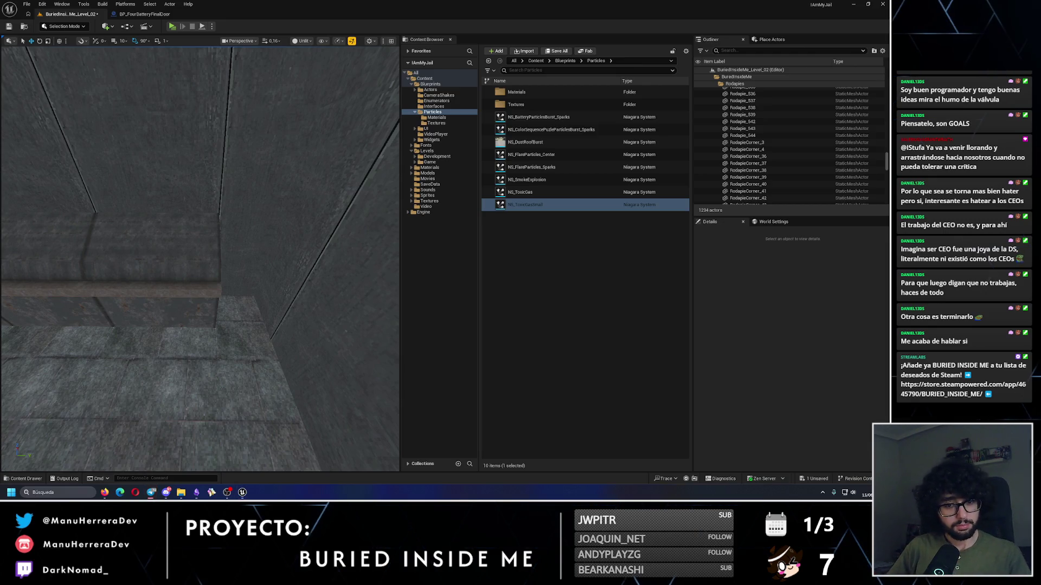
{"action": "left_click_drag", "start_coordinate": [115, 282], "coordinate": [167, 164]}
Step: Copy Rodapie_530 and turn the copy to face the other wall
{"action": "left_click", "coordinate": [256, 256]}
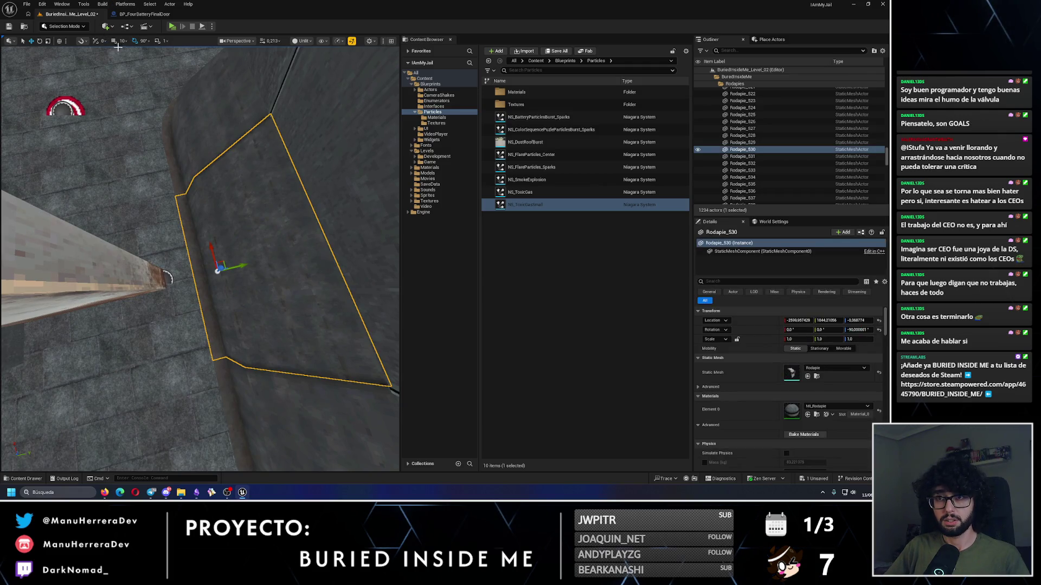
{"action": "left_click_drag", "start_coordinate": [149, 82], "coordinate": [148, 81]}
{"action": "key", "text": "e"}
{"action": "left_click_drag", "start_coordinate": [247, 304], "coordinate": [245, 306]}
{"action": "key", "text": "w"}
Step: Undo a stray move of the baseboard near the dark corner
{"action": "mouse_move", "coordinate": [198, 442]}
{"action": "left_mouse_down"}
{"action": "mouse_move", "coordinate": [151, 275]}
{"action": "mouse_move", "coordinate": [206, 285]}
{"action": "mouse_move", "coordinate": [186, 283]}
{"action": "left_mouse_up"}
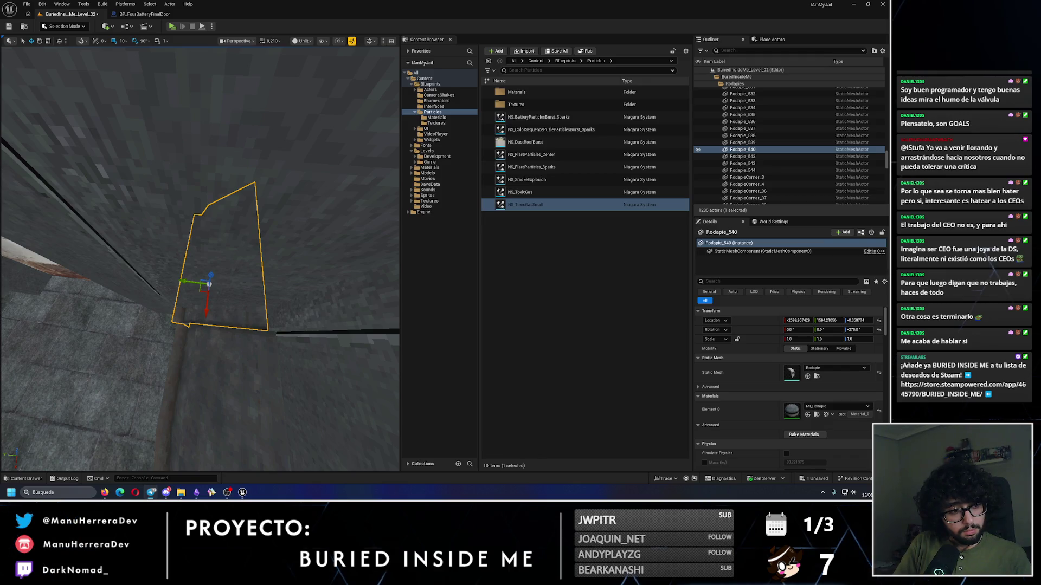
{"action": "scroll", "coordinate": [200, 260], "scroll_direction": "up", "scroll_amount": 5}
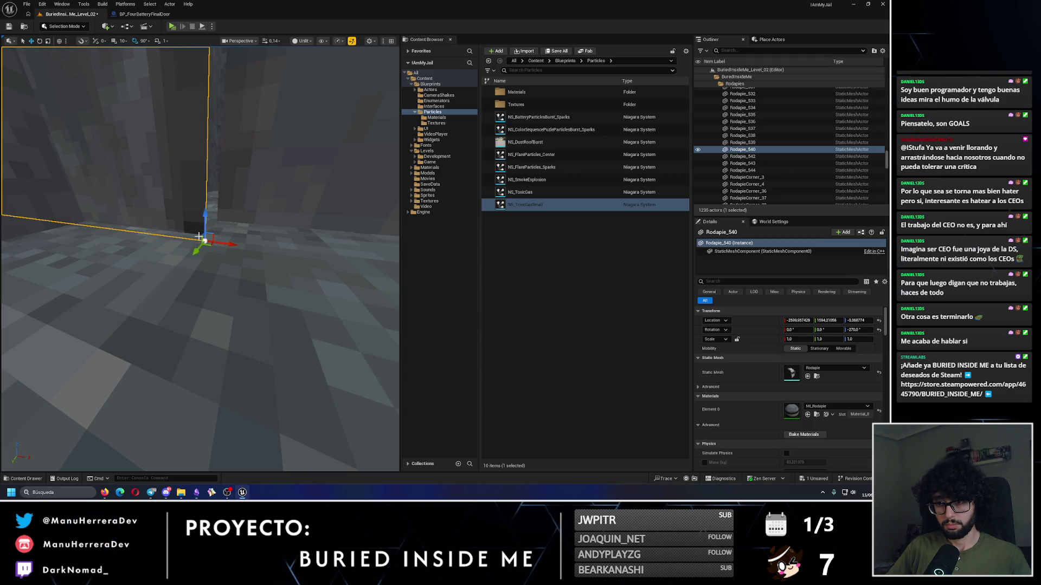
{"action": "left_click_drag", "start_coordinate": [188, 248], "coordinate": [186, 253]}
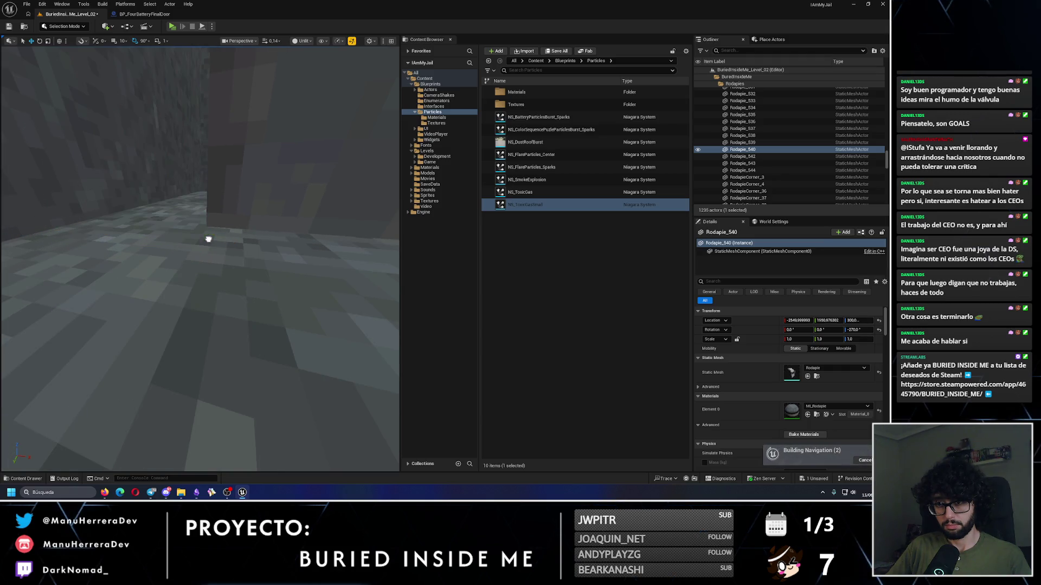
{"action": "left_click", "coordinate": [205, 239]}
{"action": "key", "text": "ctrl+z"}
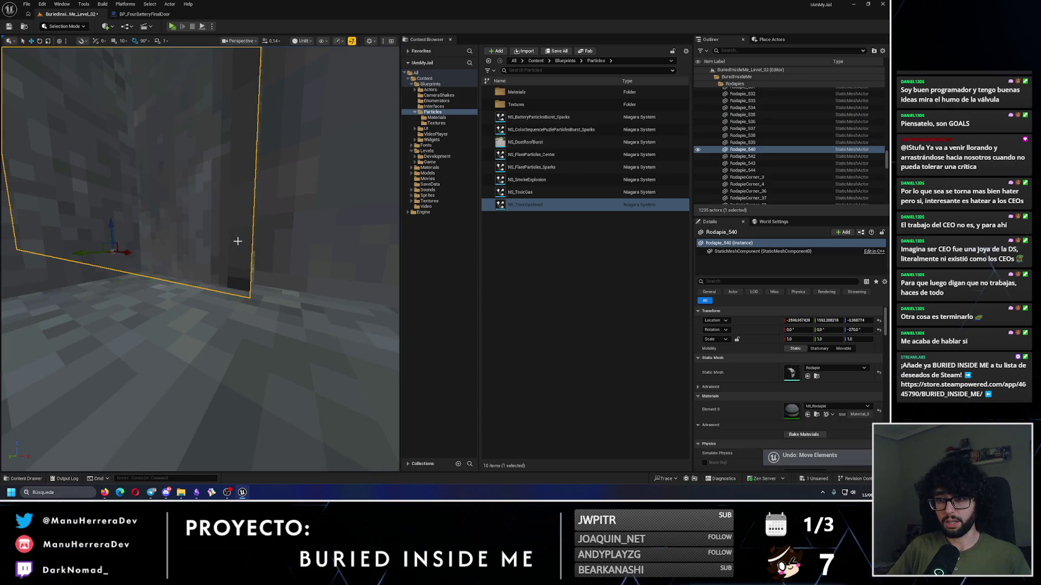
{"action": "mouse_move", "coordinate": [210, 249]}
{"action": "left_mouse_down"}
{"action": "mouse_move", "coordinate": [282, 260]}
{"action": "mouse_move", "coordinate": [206, 292]}
{"action": "mouse_move", "coordinate": [213, 305]}
{"action": "mouse_move", "coordinate": [237, 297]}
{"action": "mouse_move", "coordinate": [232, 418]}
{"action": "mouse_move", "coordinate": [239, 374]}
{"action": "mouse_move", "coordinate": [217, 379]}
{"action": "left_mouse_up"}
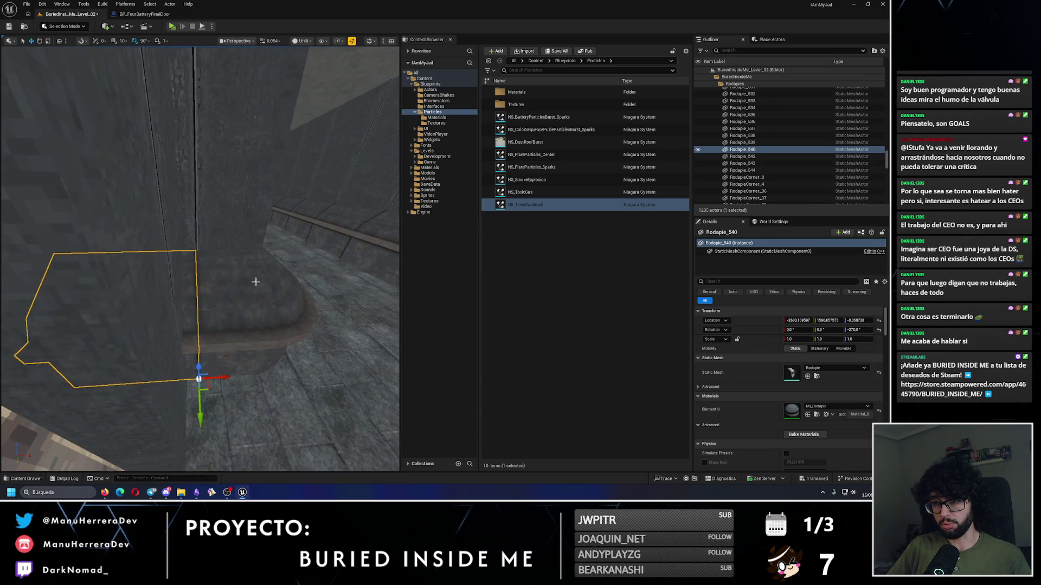
Step: Duplicate the corner piece RodapieCorner_49 and rotate the copy to 90°
{"action": "left_click", "coordinate": [243, 304]}
{"action": "mouse_move", "coordinate": [244, 304]}
{"action": "left_mouse_down"}
{"action": "mouse_move", "coordinate": [279, 360]}
{"action": "mouse_move", "coordinate": [283, 332]}
{"action": "mouse_move", "coordinate": [305, 313]}
{"action": "mouse_move", "coordinate": [162, 312]}
{"action": "mouse_move", "coordinate": [155, 325]}
{"action": "mouse_move", "coordinate": [179, 333]}
{"action": "mouse_move", "coordinate": [172, 292]}
{"action": "mouse_move", "coordinate": [155, 275]}
{"action": "mouse_move", "coordinate": [188, 267]}
{"action": "left_mouse_up"}
{"action": "key", "text": "e"}
{"action": "key", "text": "w"}
{"action": "key", "text": "e"}
{"action": "key", "text": "w"}
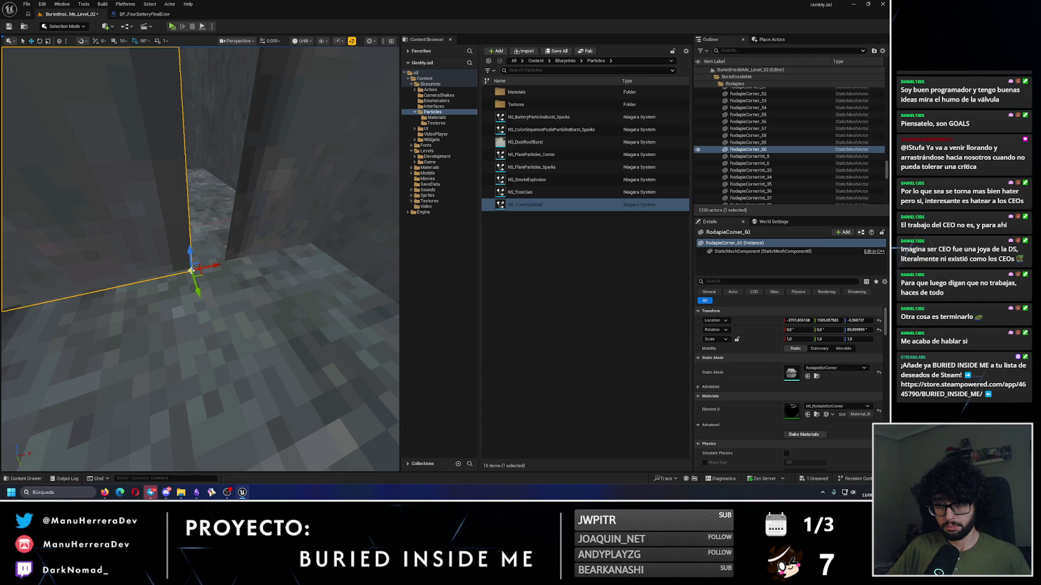
Step: Slide RodapieCorner_60 along the wall, undoing two overshoots, until it meets the baseboard run
{"action": "left_click_drag", "start_coordinate": [203, 267], "coordinate": [219, 265]}
{"action": "key", "text": "ctrl+z"}
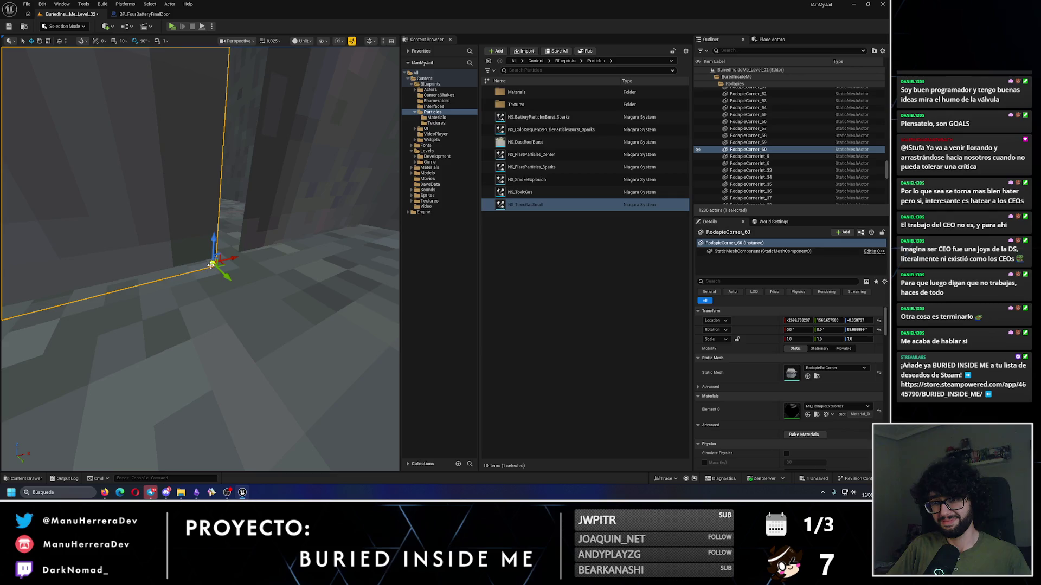
{"action": "left_click_drag", "start_coordinate": [216, 265], "coordinate": [228, 263]}
{"action": "key", "text": "ctrl+z"}
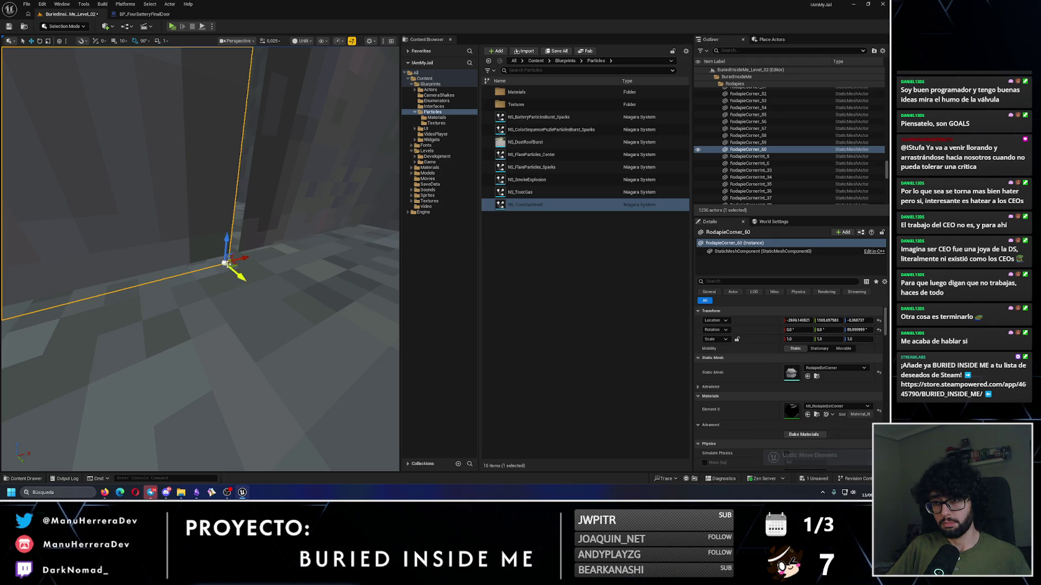
{"action": "left_click_drag", "start_coordinate": [223, 263], "coordinate": [238, 262]}
{"action": "key", "text": "f"}
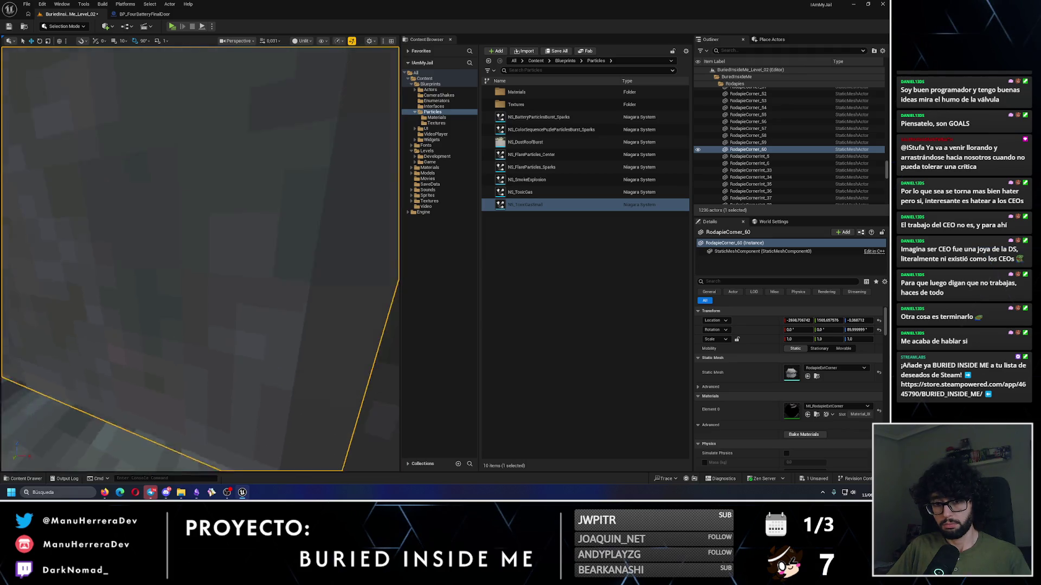
{"action": "scroll", "coordinate": [199, 259], "scroll_direction": "up", "scroll_amount": 2}
{"action": "key", "text": "s"}
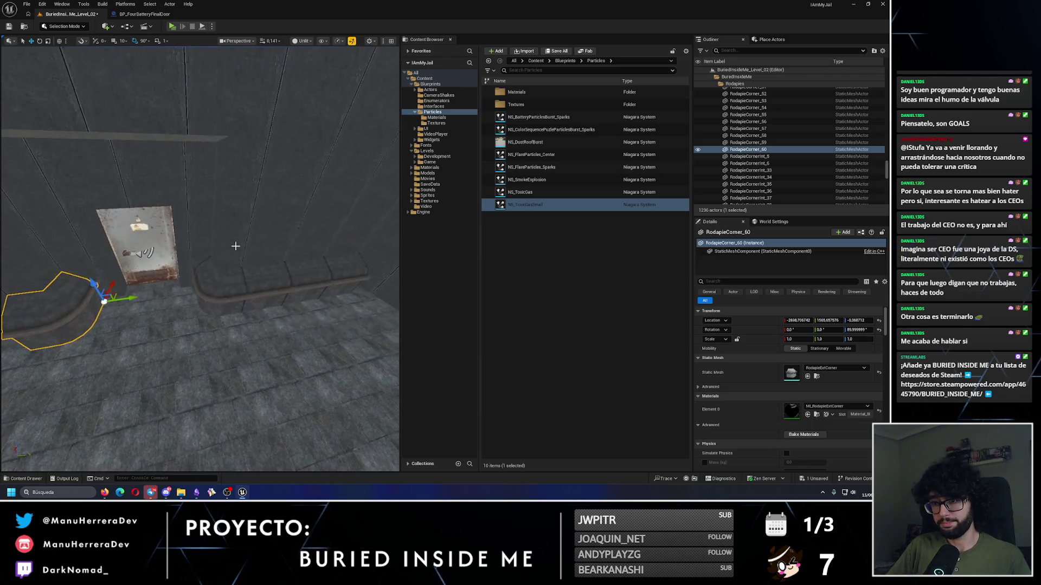
Step: Copy baseboards Rodapie_542–544 and shift the copies left beside the door
{"action": "left_click", "coordinate": [255, 285]}
{"action": "left_click", "coordinate": [297, 284], "text": "ctrl"}
{"action": "left_click", "coordinate": [336, 284], "text": "ctrl"}
{"action": "scroll", "coordinate": [364, 378], "scroll_direction": "down", "scroll_amount": 2}
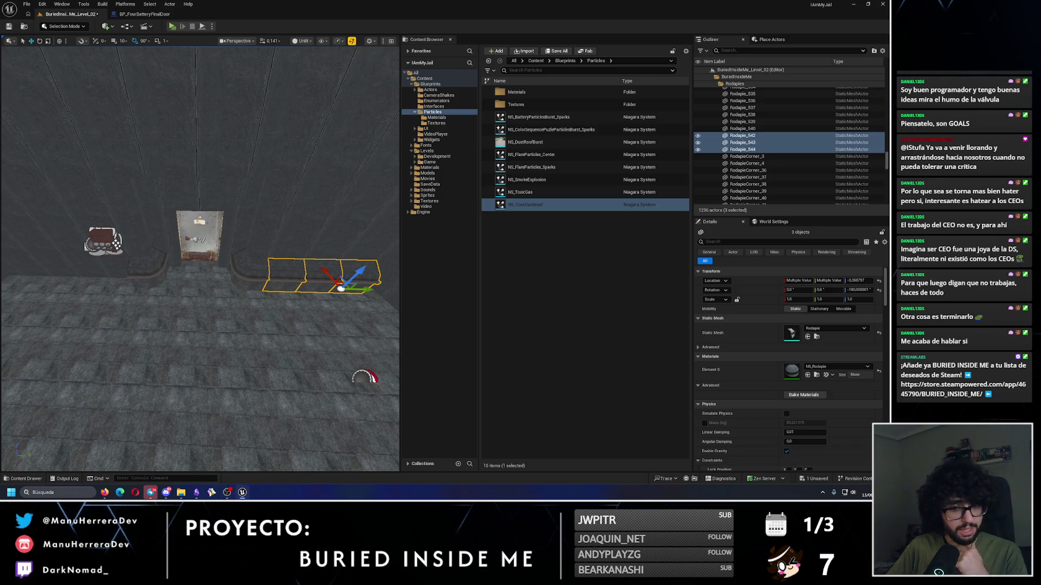
{"action": "mouse_move", "coordinate": [366, 290]}
{"action": "left_mouse_down"}
{"action": "mouse_move", "coordinate": [33, 274]}
{"action": "mouse_move", "coordinate": [103, 276]}
{"action": "left_mouse_up"}
{"action": "key", "text": "f"}
Step: Slide the three copied pieces further along the wall
{"action": "scroll", "coordinate": [189, 242], "scroll_direction": "up", "scroll_amount": 5}
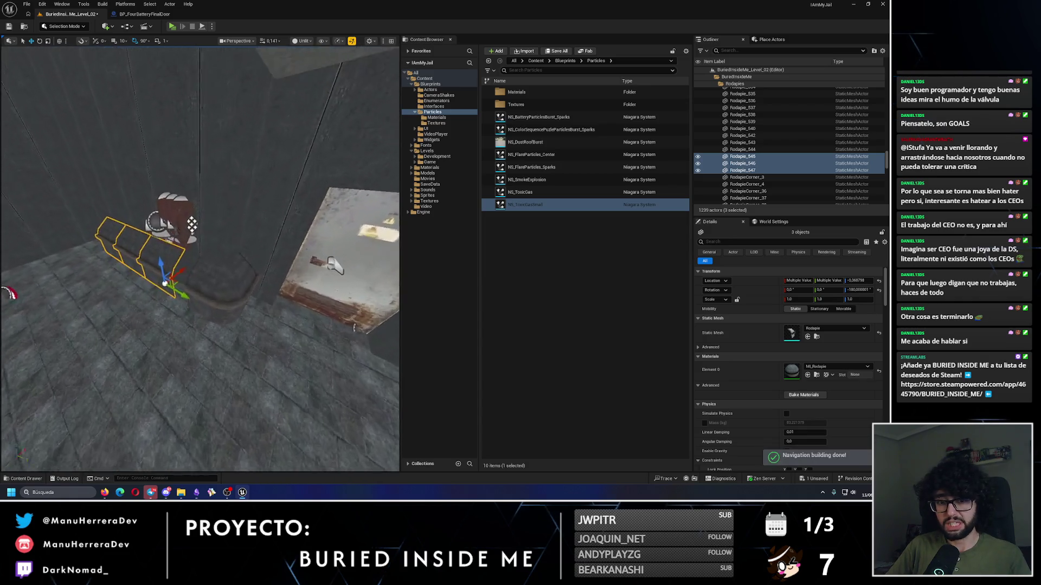
{"action": "scroll", "coordinate": [203, 304], "scroll_direction": "up", "scroll_amount": 1}
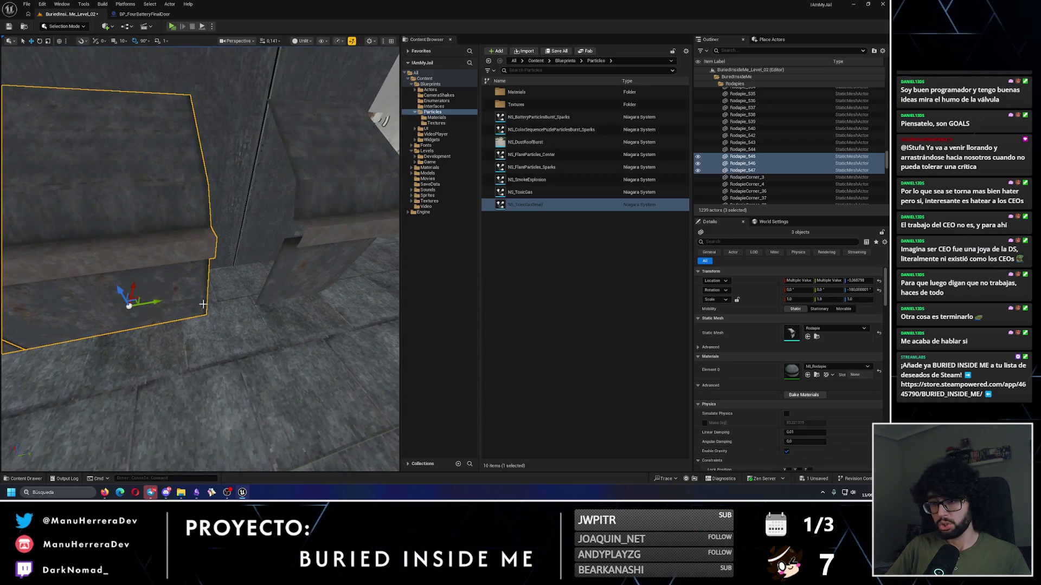
{"action": "scroll", "coordinate": [206, 314], "scroll_direction": "up", "scroll_amount": 5}
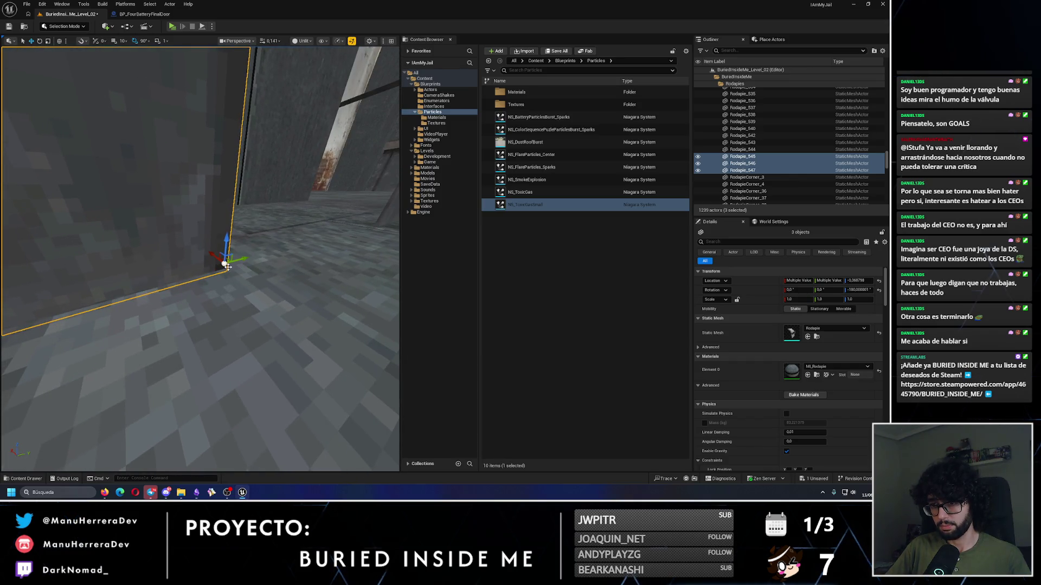
{"action": "key", "text": "f"}
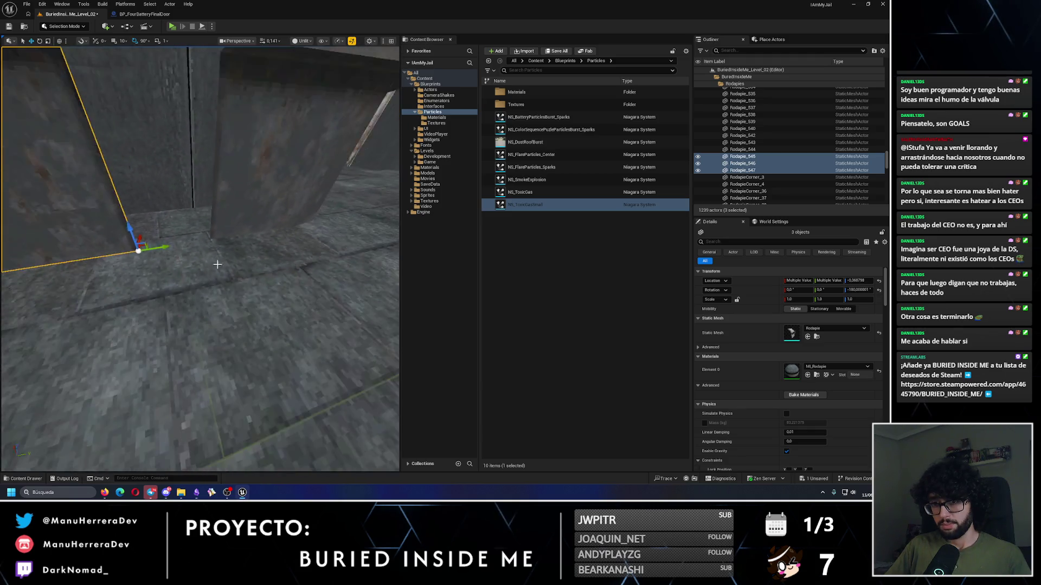
{"action": "left_click_drag", "start_coordinate": [173, 250], "coordinate": [221, 239]}
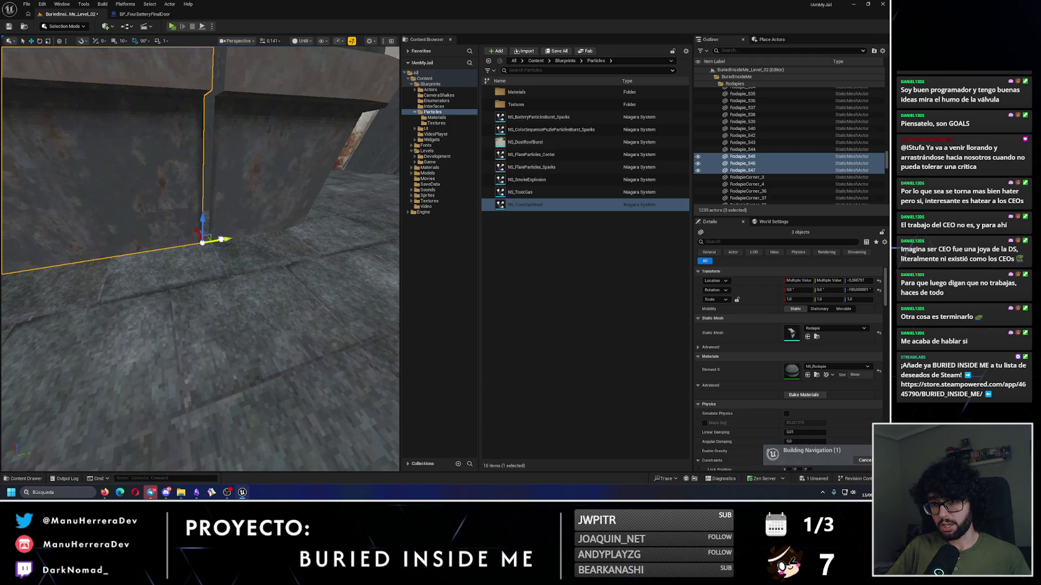
{"action": "key", "text": "f"}
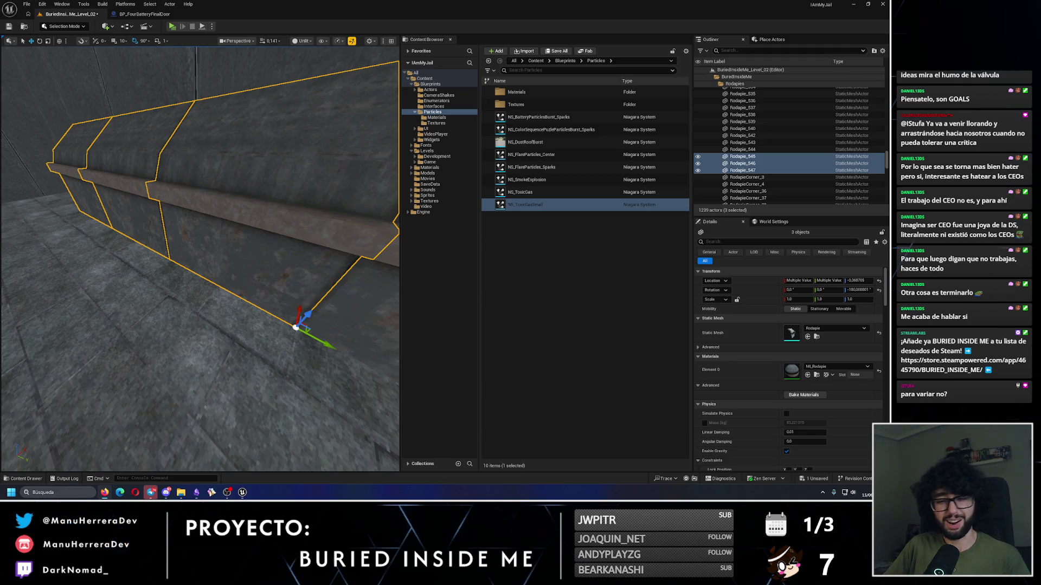
Step: Copy Rodapie_545 leftward to reach the room corner
{"action": "left_click_drag", "start_coordinate": [275, 280], "coordinate": [187, 292]}
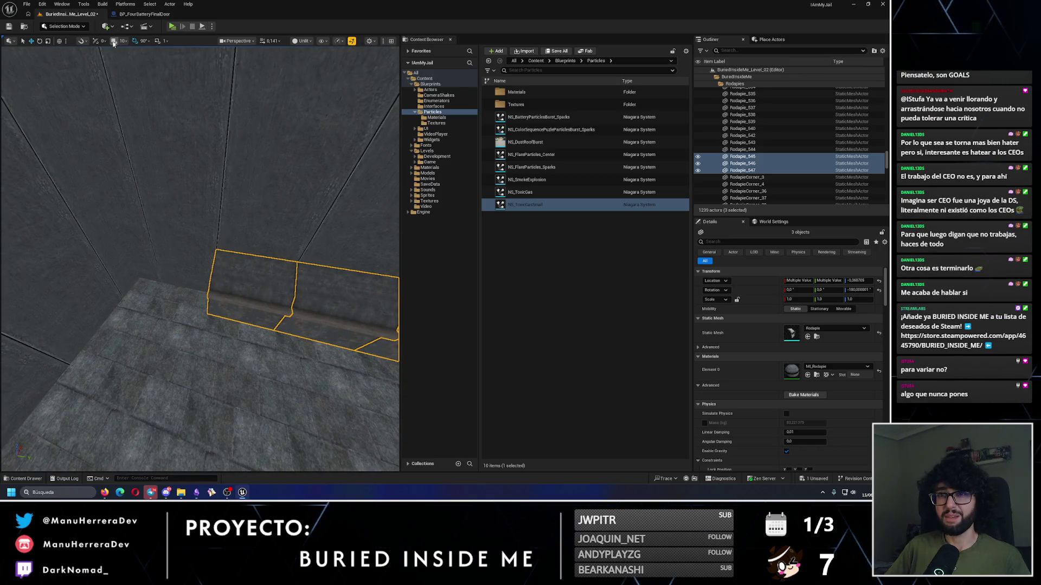
{"action": "left_click", "coordinate": [268, 302]}
{"action": "mouse_move", "coordinate": [267, 318]}
{"action": "left_mouse_down", "text": "alt"}
{"action": "mouse_move", "coordinate": [200, 306]}
{"action": "mouse_move", "coordinate": [196, 466]}
{"action": "mouse_move", "coordinate": [204, 298]}
{"action": "left_mouse_up", "text": "alt"}
{"action": "left_click", "coordinate": [277, 249]}
Step: Duplicate RodapieCornerInt_37 and drag the copy along X into the corner
{"action": "mouse_move", "coordinate": [277, 249]}
{"action": "left_mouse_down"}
{"action": "mouse_move", "coordinate": [295, 305]}
{"action": "mouse_move", "coordinate": [179, 244]}
{"action": "mouse_move", "coordinate": [160, 320]}
{"action": "left_mouse_up"}
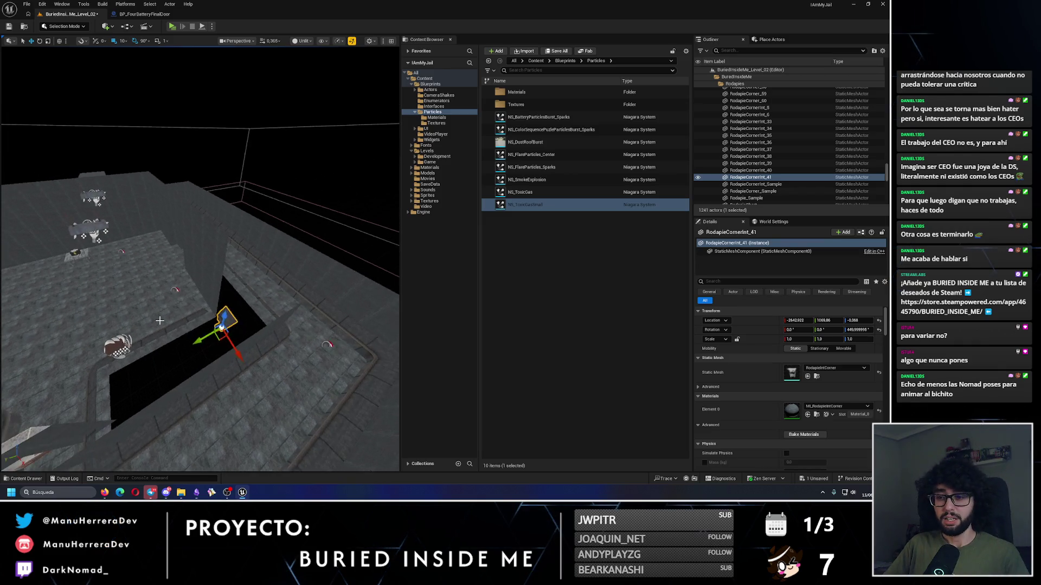
{"action": "right_click", "coordinate": [159, 81]}
{"action": "key", "text": "Escape"}
{"action": "mouse_move", "coordinate": [213, 320]}
{"action": "left_mouse_down"}
{"action": "mouse_move", "coordinate": [175, 314]}
{"action": "mouse_move", "coordinate": [165, 295]}
{"action": "mouse_move", "coordinate": [189, 287]}
{"action": "mouse_move", "coordinate": [221, 298]}
{"action": "mouse_move", "coordinate": [233, 359]}
{"action": "mouse_move", "coordinate": [268, 409]}
{"action": "left_mouse_up"}
{"action": "scroll", "coordinate": [200, 260], "scroll_direction": "down", "scroll_amount": 10}
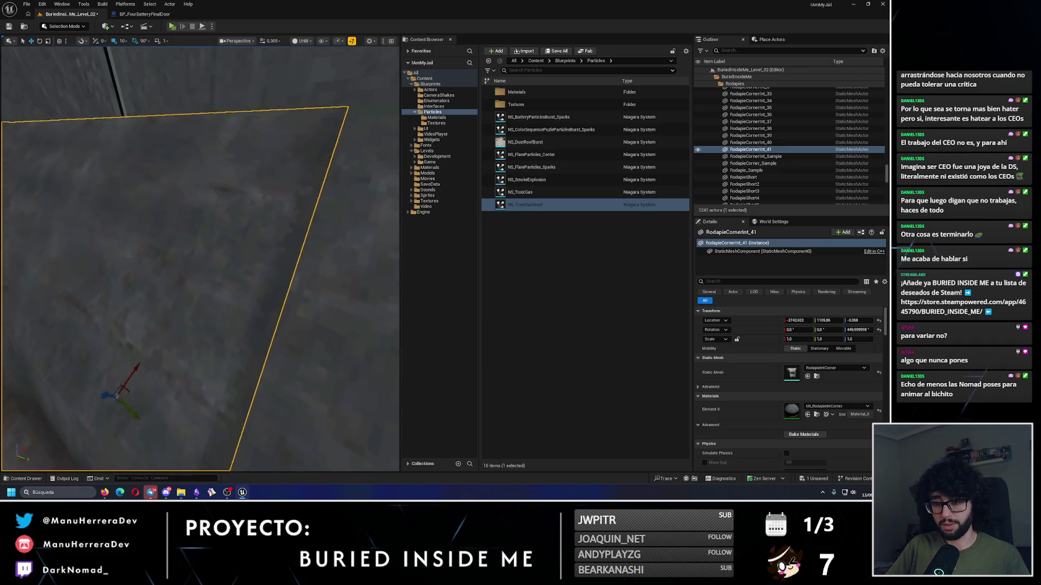
Step: Select the three copied baseboard pieces along the wall
{"action": "left_click", "coordinate": [152, 273]}
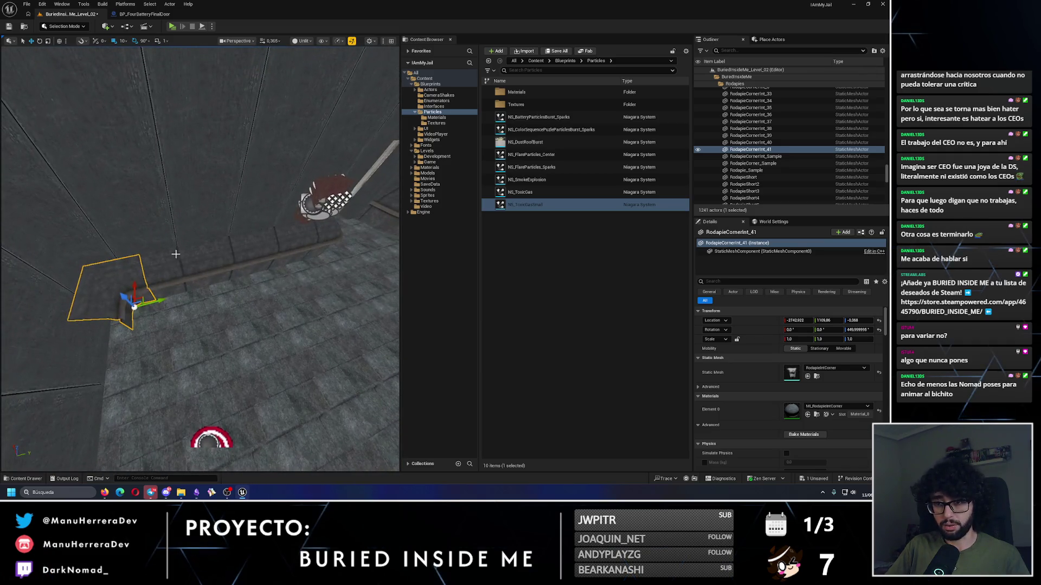
{"action": "left_click", "coordinate": [209, 278]}
{"action": "left_click", "coordinate": [233, 271], "text": "ctrl"}
{"action": "left_click", "coordinate": [254, 268], "text": "ctrl"}
Step: Copy Rodapie_545–547 turned 90° around the corner, then remove extra piece Rodapie_549
{"action": "key", "text": "f"}
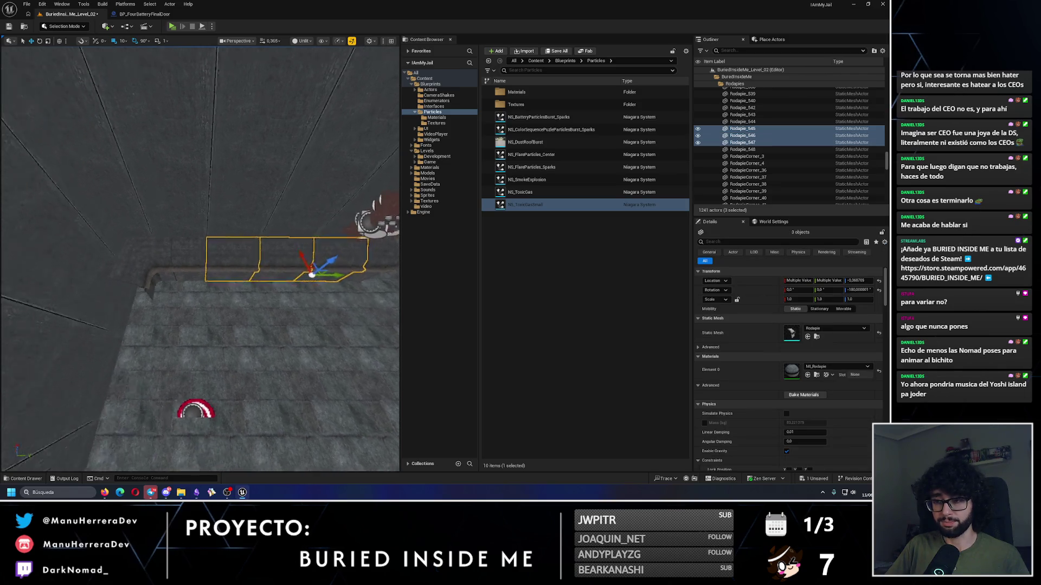
{"action": "mouse_move", "coordinate": [271, 273]}
{"action": "left_mouse_down"}
{"action": "mouse_move", "coordinate": [258, 284]}
{"action": "mouse_move", "coordinate": [271, 285]}
{"action": "mouse_move", "coordinate": [211, 284]}
{"action": "left_mouse_up"}
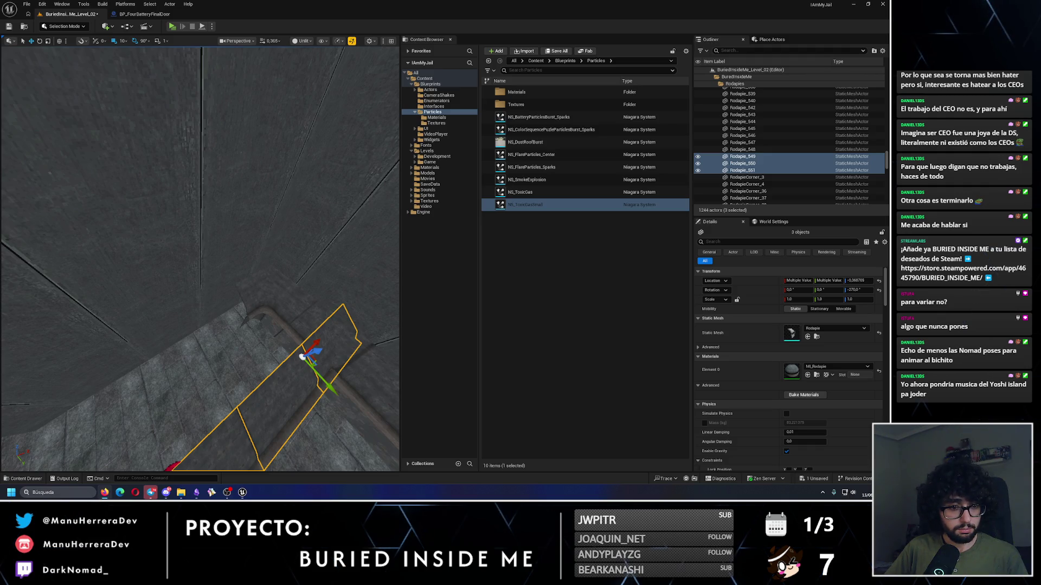
{"action": "mouse_move", "coordinate": [212, 345]}
{"action": "left_mouse_down"}
{"action": "mouse_move", "coordinate": [244, 267]}
{"action": "mouse_move", "coordinate": [167, 282]}
{"action": "left_mouse_up"}
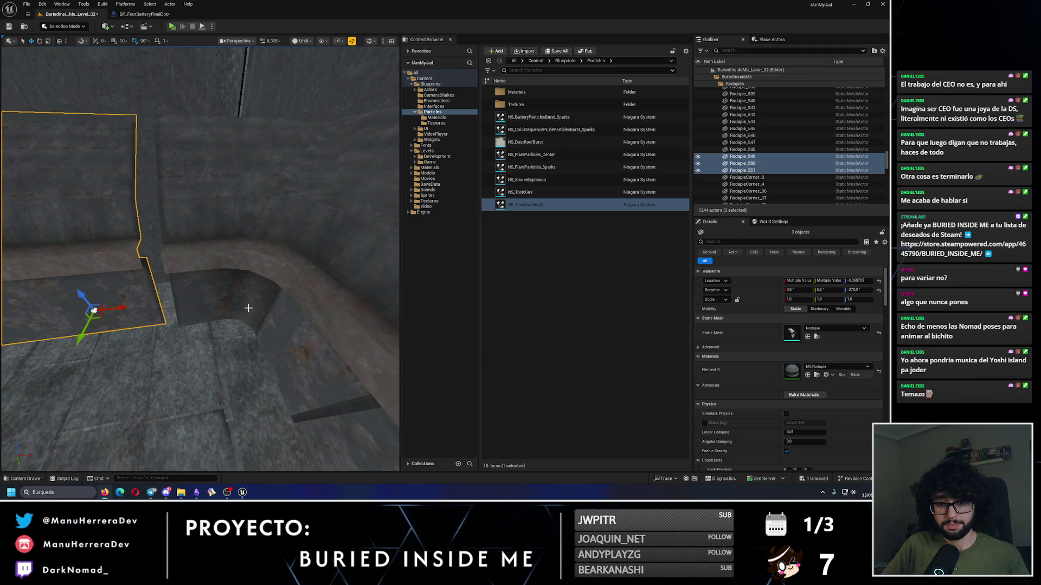
{"action": "mouse_move", "coordinate": [224, 302]}
{"action": "left_mouse_down"}
{"action": "mouse_move", "coordinate": [212, 296]}
{"action": "mouse_move", "coordinate": [223, 302]}
{"action": "mouse_move", "coordinate": [267, 281]}
{"action": "mouse_move", "coordinate": [351, 376]}
{"action": "mouse_move", "coordinate": [279, 292]}
{"action": "left_mouse_up"}
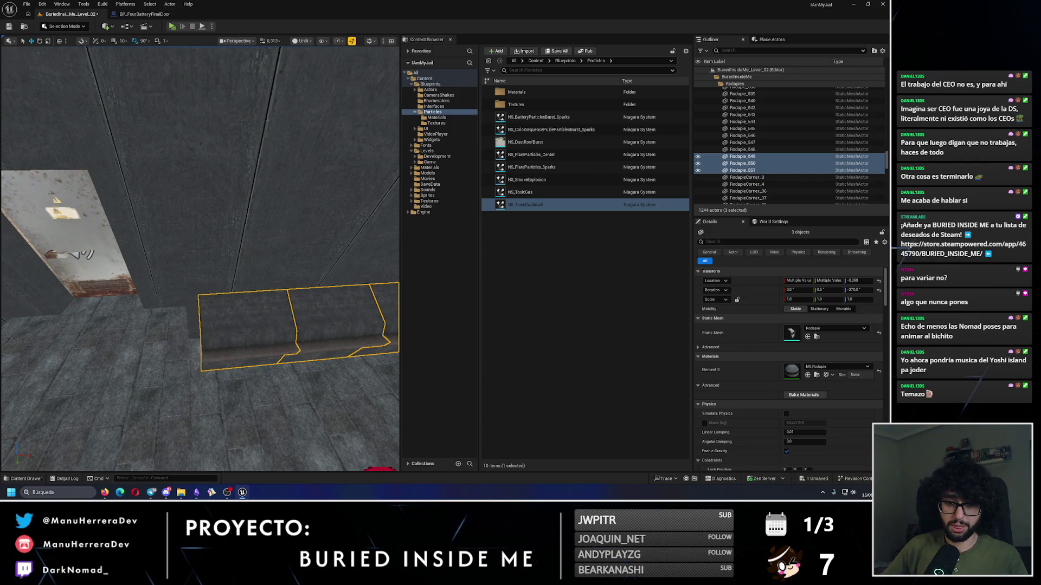
{"action": "mouse_move", "coordinate": [272, 324]}
{"action": "left_mouse_down"}
{"action": "mouse_move", "coordinate": [292, 336]}
{"action": "mouse_move", "coordinate": [303, 304]}
{"action": "left_mouse_up"}
{"action": "key", "text": "ctrl+z"}
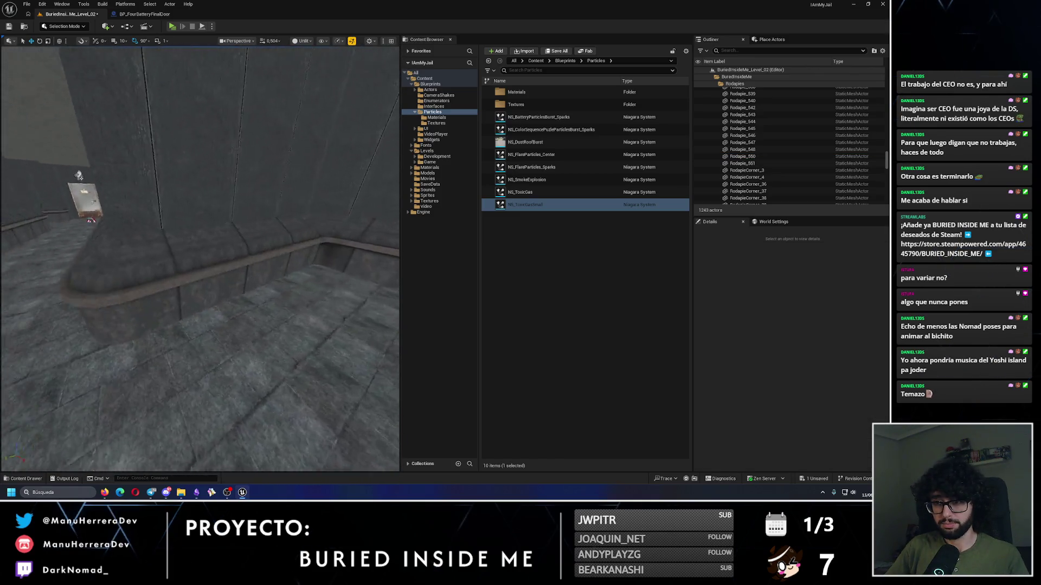
Step: Select the short baseboard RodapieShort and make a copy of it
{"action": "left_click", "coordinate": [335, 246]}
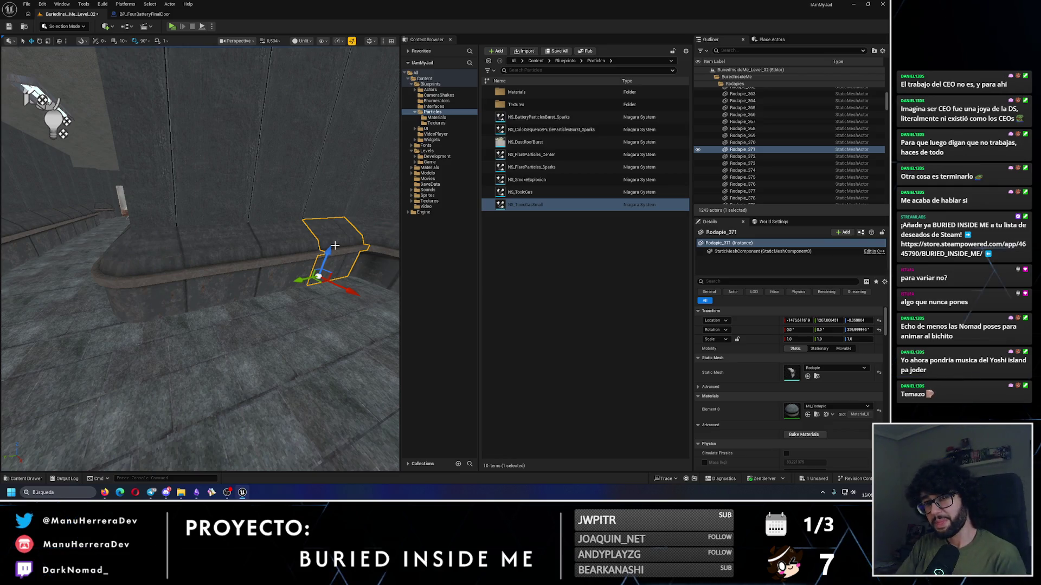
{"action": "scroll", "coordinate": [297, 282], "scroll_direction": "up", "scroll_amount": 1}
{"action": "left_click_drag", "start_coordinate": [297, 281], "coordinate": [297, 282]}
{"action": "left_click_drag", "start_coordinate": [176, 267], "coordinate": [177, 267]}
{"action": "left_click", "coordinate": [216, 303]}
{"action": "left_click", "coordinate": [177, 267]}
{"action": "left_click_drag", "start_coordinate": [199, 118], "coordinate": [199, 117]}
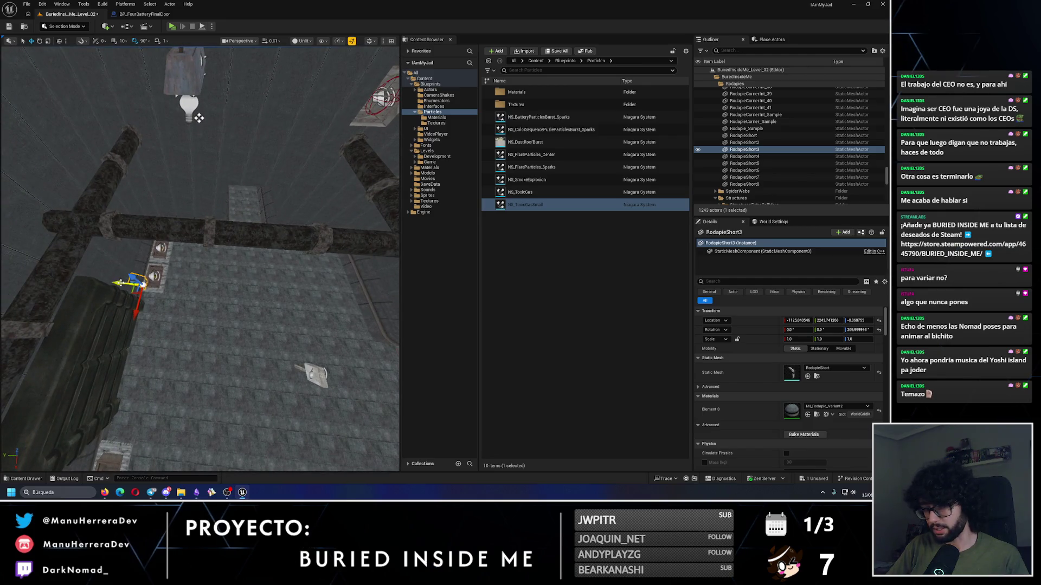
{"action": "left_click_drag", "start_coordinate": [118, 282], "coordinate": [236, 303], "text": "alt"}
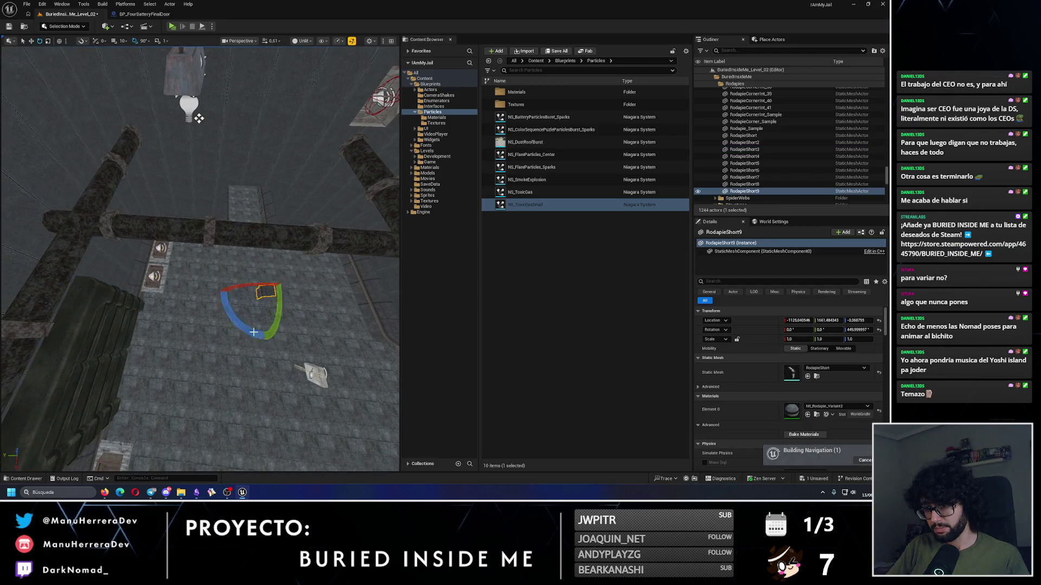
Step: Slide the new RodapieShort9 along the wall and push it flush into the corner
{"action": "scroll", "coordinate": [253, 332], "scroll_direction": "down", "scroll_amount": 10}
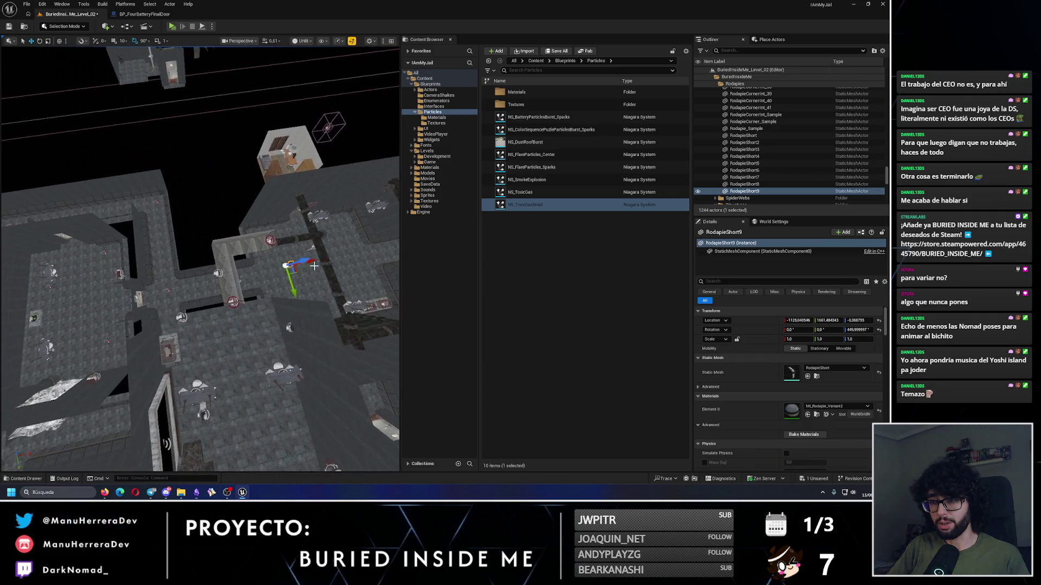
{"action": "scroll", "coordinate": [108, 279], "scroll_direction": "up", "scroll_amount": 10}
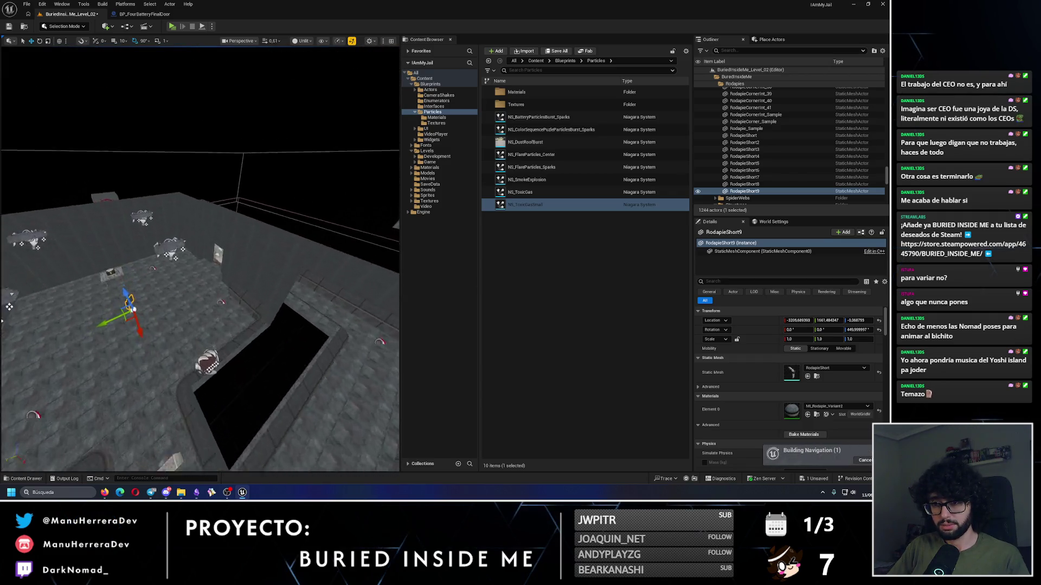
{"action": "left_click_drag", "start_coordinate": [161, 315], "coordinate": [250, 330]}
{"action": "key", "text": "f"}
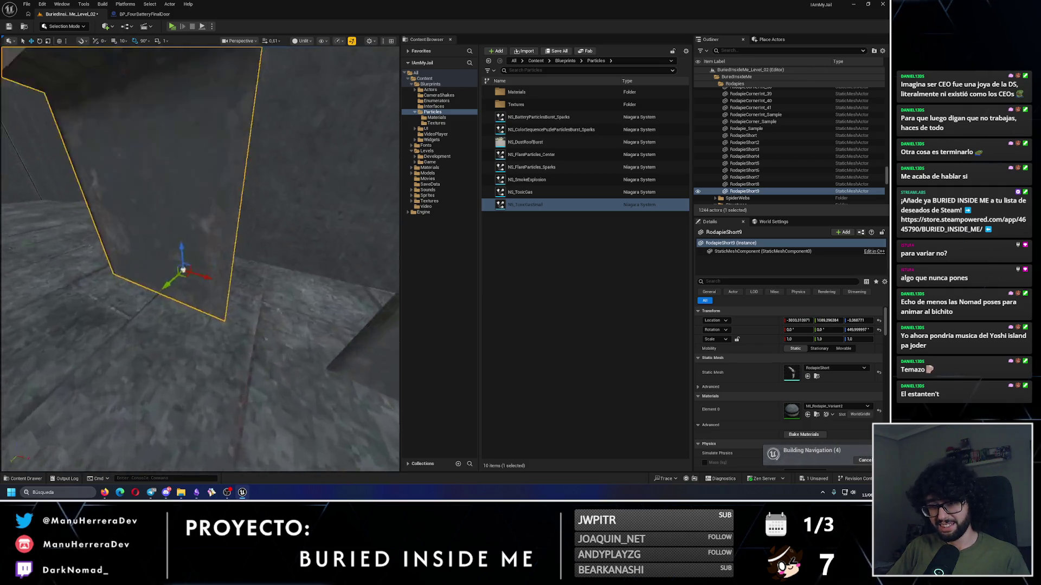
{"action": "scroll", "coordinate": [200, 259], "scroll_direction": "down", "scroll_amount": 2}
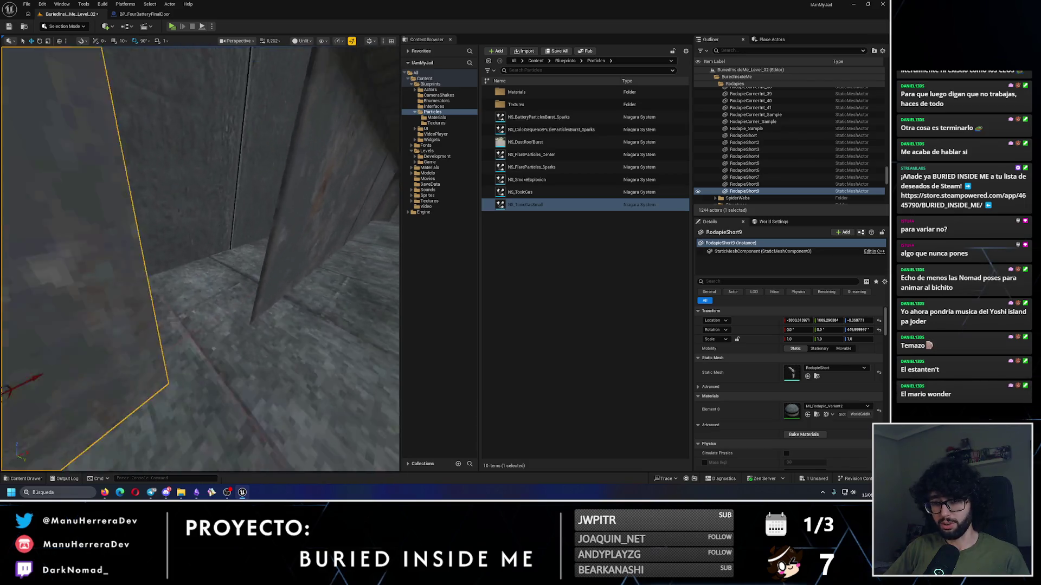
{"action": "left_click_drag", "start_coordinate": [174, 251], "coordinate": [174, 252]}
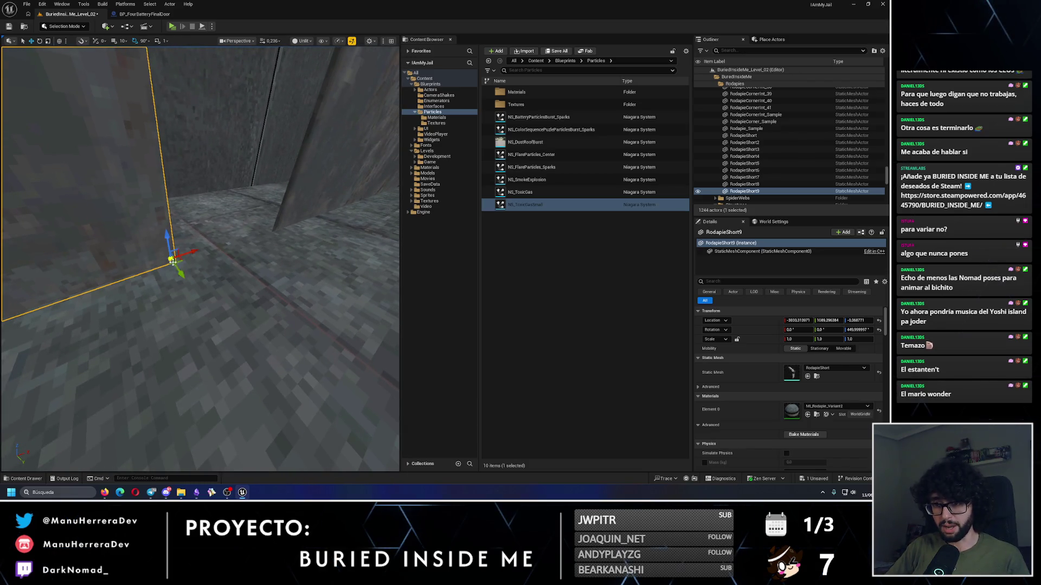
{"action": "mouse_move", "coordinate": [191, 259]}
{"action": "left_mouse_down"}
{"action": "mouse_move", "coordinate": [304, 223]}
{"action": "mouse_move", "coordinate": [273, 232]}
{"action": "left_mouse_up"}
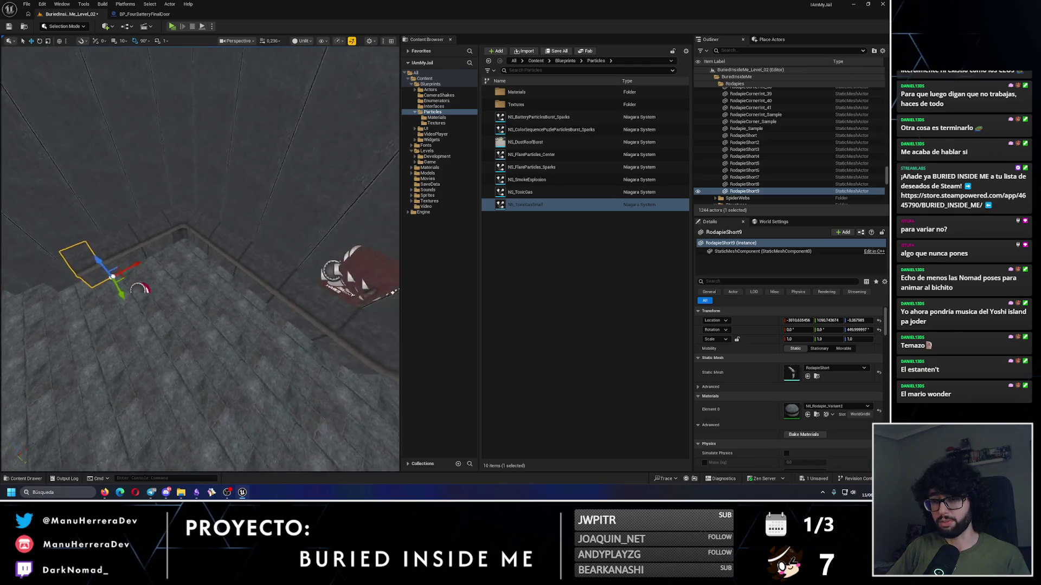
Step: Duplicate RodapieCorner_60 and rotate the copy to Z 90° at the wall corner
{"action": "left_click", "coordinate": [225, 291]}
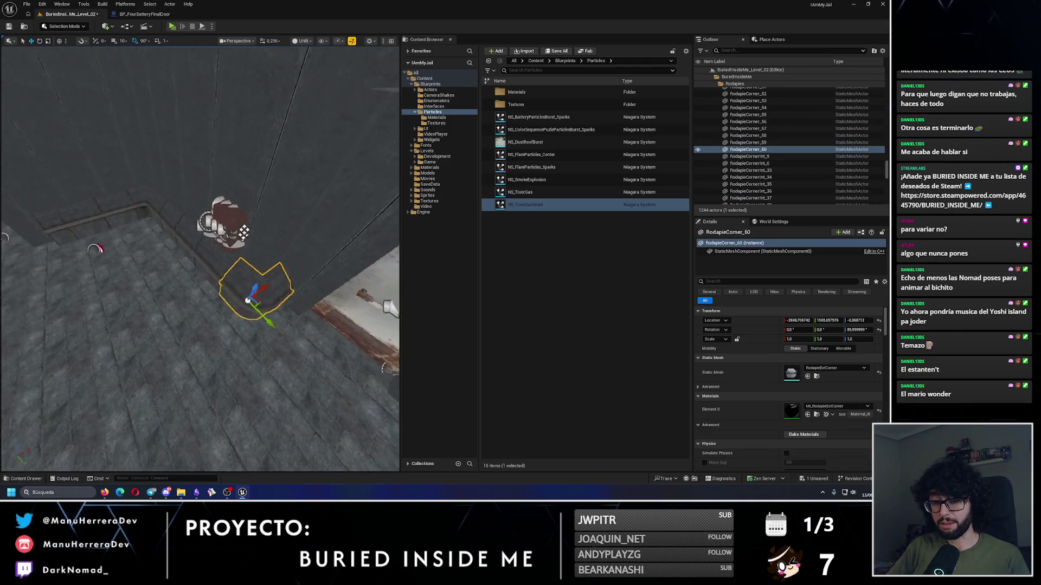
{"action": "left_click_drag", "start_coordinate": [226, 290], "coordinate": [227, 292]}
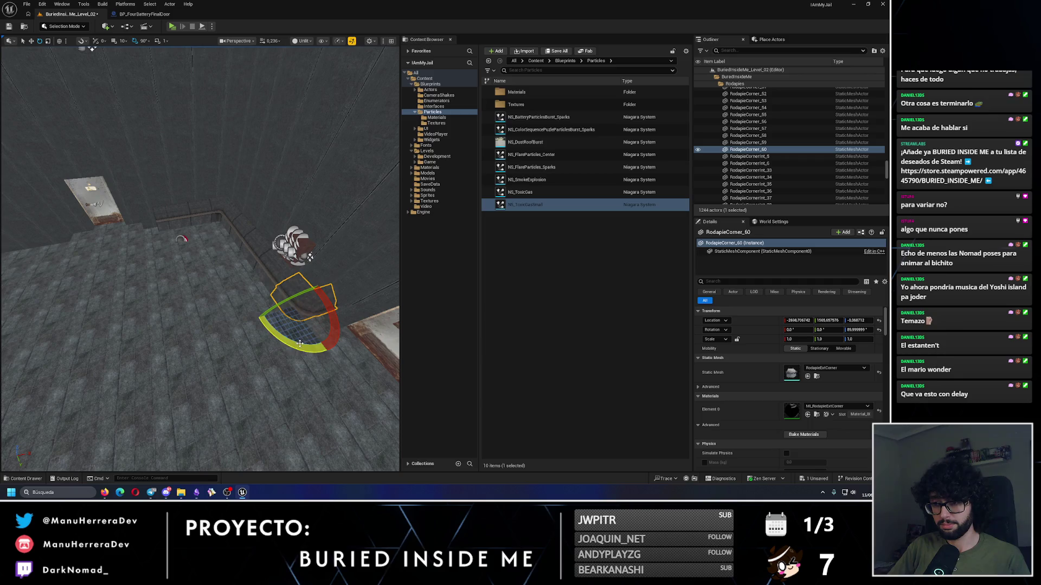
{"action": "left_click_drag", "start_coordinate": [300, 344], "coordinate": [340, 339]}
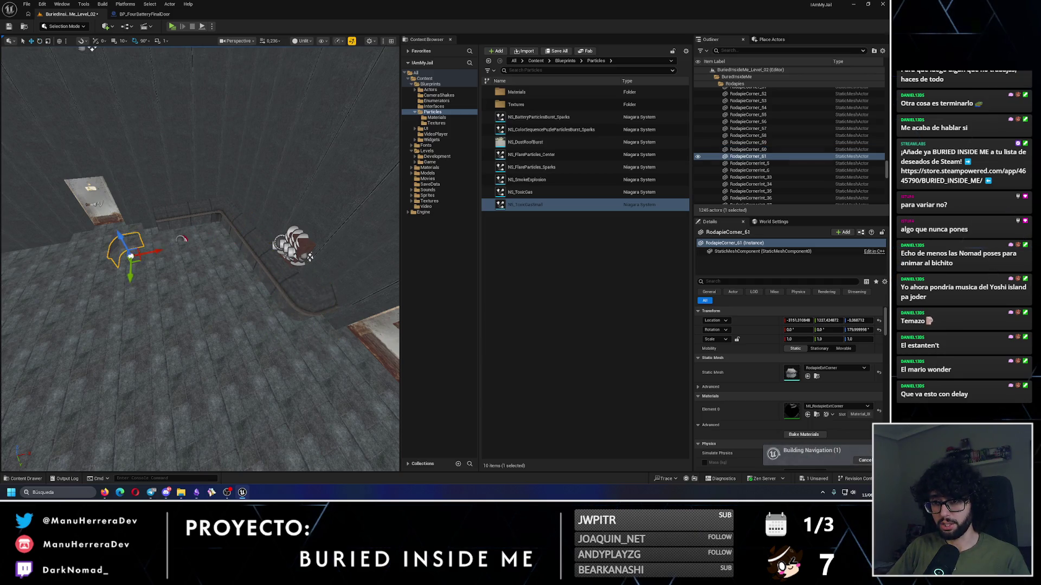
{"action": "key", "text": "e"}
{"action": "left_click_drag", "start_coordinate": [191, 324], "coordinate": [184, 333]}
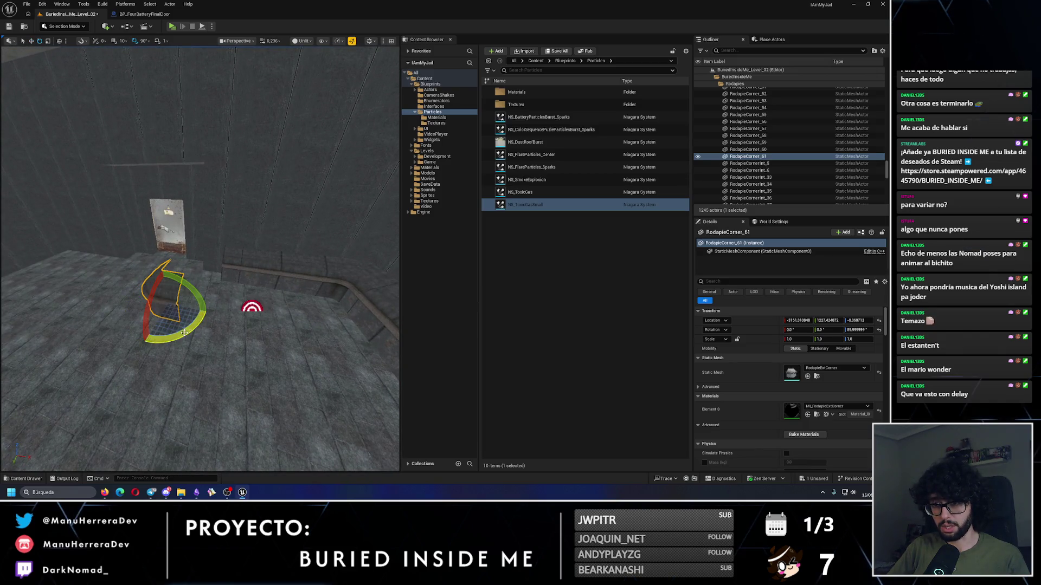
Step: Stretch RodapieShort9 to Scale Y 1.25 and fine-tune its position by the new corner piece
{"action": "left_click", "coordinate": [232, 273]}
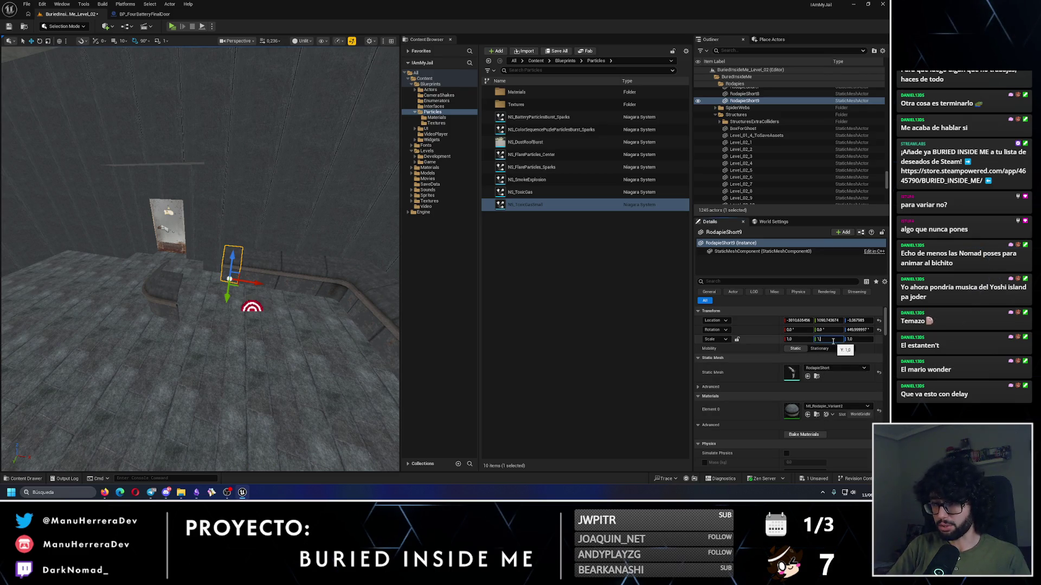
{"action": "key", "text": "f"}
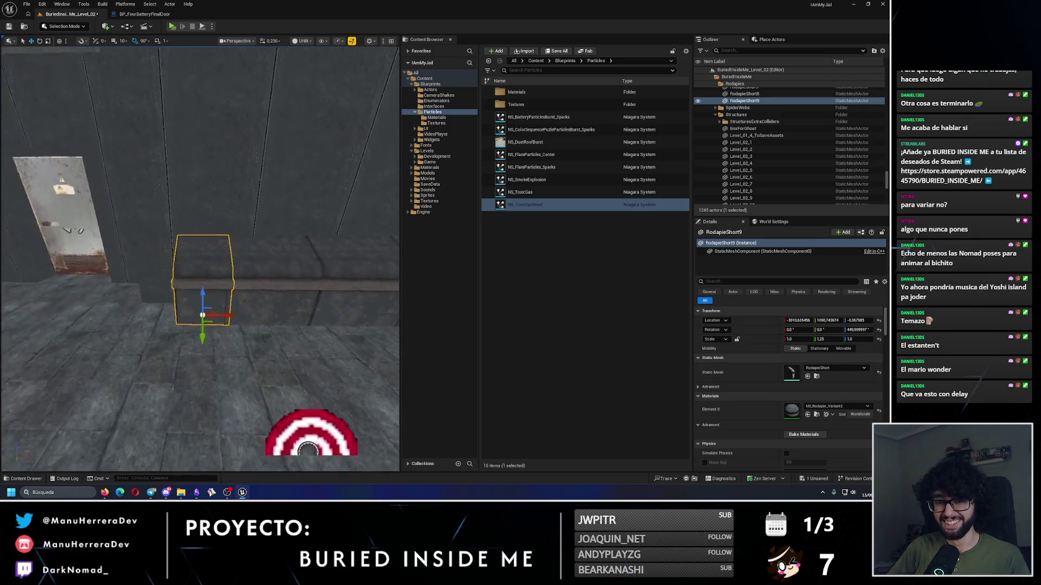
{"action": "left_click_drag", "start_coordinate": [293, 266], "coordinate": [255, 293]}
{"action": "left_click_drag", "start_coordinate": [212, 254], "coordinate": [212, 254]}
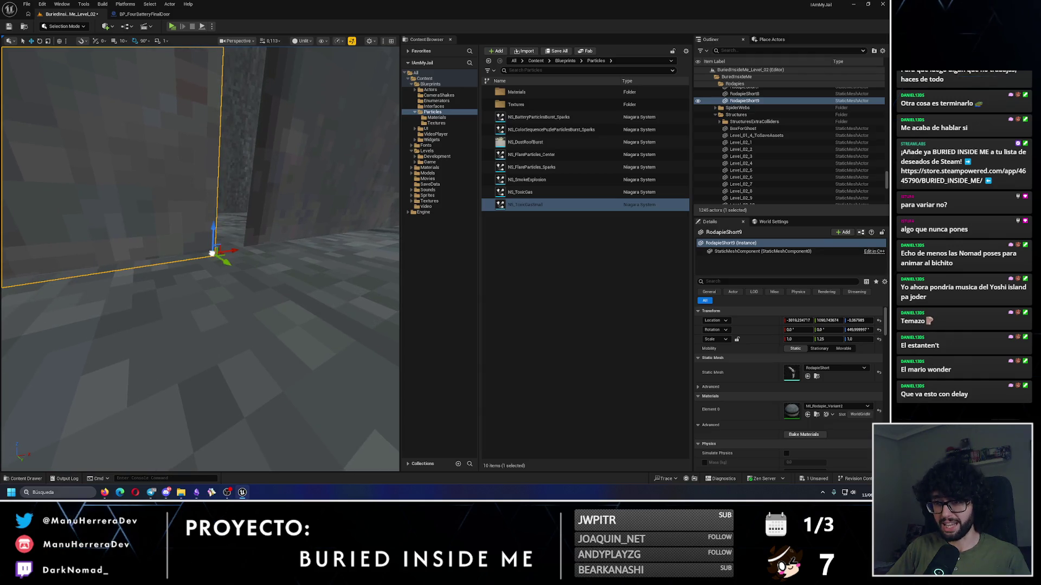
{"action": "left_click_drag", "start_coordinate": [218, 256], "coordinate": [218, 256]}
{"action": "left_click", "coordinate": [349, 314]}
{"action": "mouse_move", "coordinate": [348, 314]}
{"action": "left_mouse_down"}
{"action": "mouse_move", "coordinate": [290, 302]}
{"action": "mouse_move", "coordinate": [124, 342]}
{"action": "mouse_move", "coordinate": [226, 311]}
{"action": "mouse_move", "coordinate": [264, 315]}
{"action": "mouse_move", "coordinate": [248, 341]}
{"action": "mouse_move", "coordinate": [260, 314]}
{"action": "left_mouse_up"}
{"action": "scroll", "coordinate": [263, 312], "scroll_direction": "up", "scroll_amount": 2}
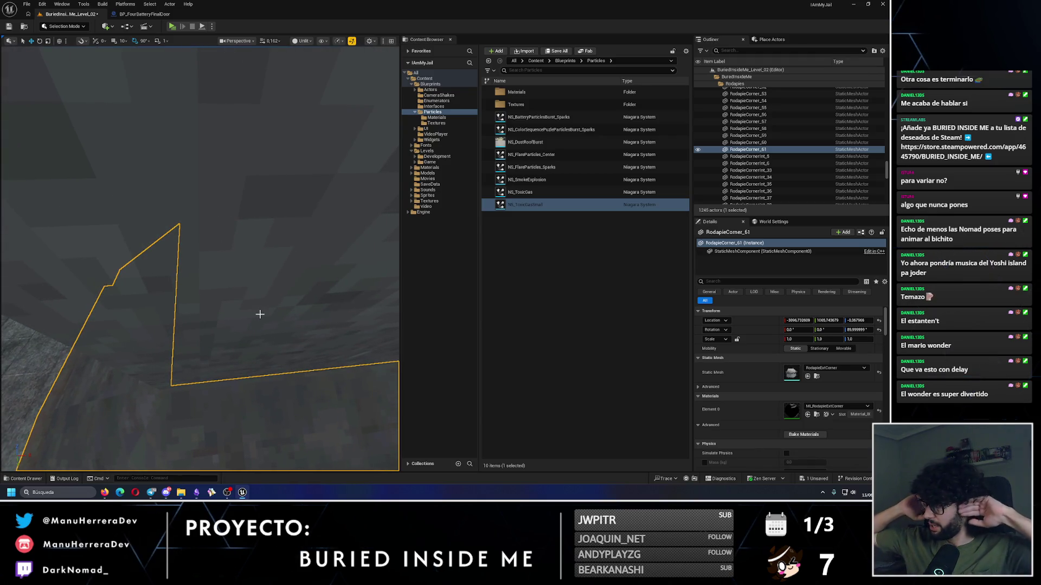
Step: Duplicate Rodapie_550 turned 90° and move the copy along the adjacent wall
{"action": "left_click_drag", "start_coordinate": [252, 319], "coordinate": [281, 302]}
{"action": "left_click_drag", "start_coordinate": [303, 254], "coordinate": [302, 254]}
{"action": "key", "text": "e"}
{"action": "left_click_drag", "start_coordinate": [279, 219], "coordinate": [308, 236]}
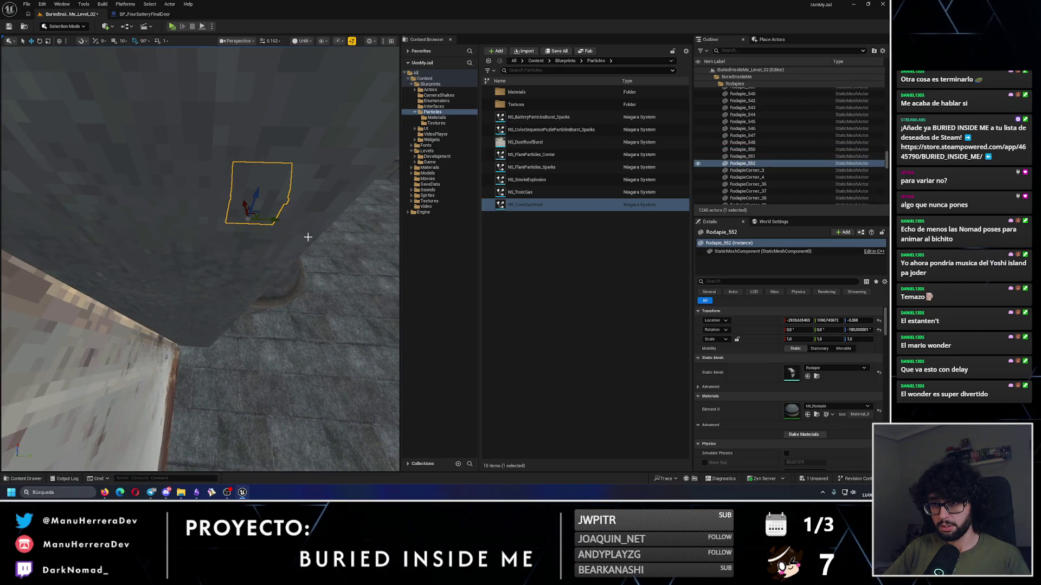
{"action": "mouse_move", "coordinate": [248, 207]}
{"action": "left_mouse_down"}
{"action": "mouse_move", "coordinate": [256, 267]}
{"action": "mouse_move", "coordinate": [274, 297]}
{"action": "mouse_move", "coordinate": [197, 301]}
{"action": "mouse_move", "coordinate": [149, 348]}
{"action": "mouse_move", "coordinate": [158, 337]}
{"action": "mouse_move", "coordinate": [204, 342]}
{"action": "mouse_move", "coordinate": [208, 329]}
{"action": "left_mouse_up"}
Step: Butt the new baseboard Rodapie_552 against the corner piece, undoing the last nudge
{"action": "scroll", "coordinate": [208, 329], "scroll_direction": "up", "scroll_amount": 5}
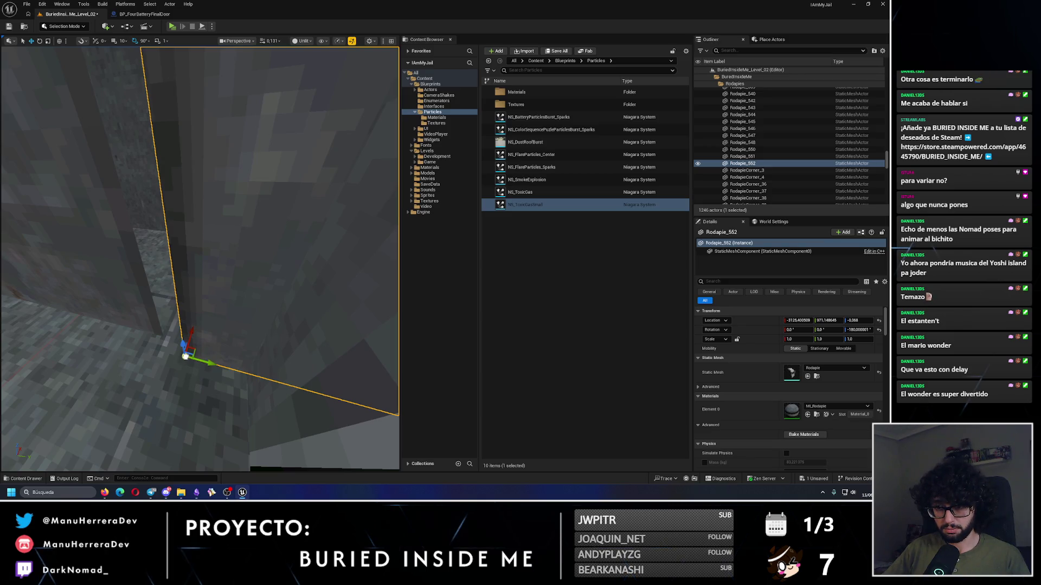
{"action": "mouse_move", "coordinate": [201, 362]}
{"action": "left_mouse_down"}
{"action": "mouse_move", "coordinate": [238, 352]}
{"action": "mouse_move", "coordinate": [182, 318]}
{"action": "mouse_move", "coordinate": [179, 340]}
{"action": "mouse_move", "coordinate": [169, 325]}
{"action": "mouse_move", "coordinate": [165, 340]}
{"action": "left_mouse_up"}
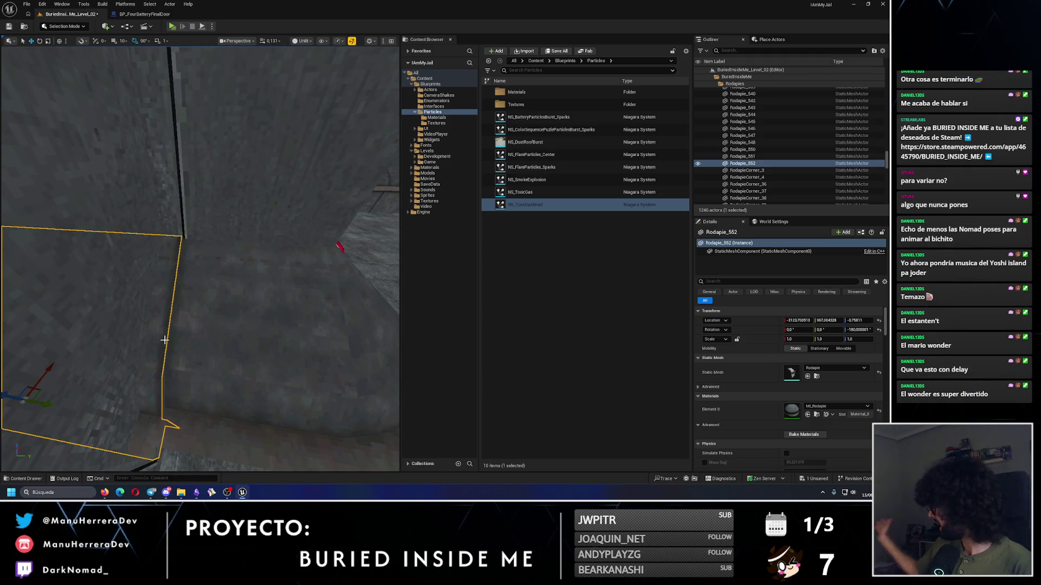
{"action": "left_click", "coordinate": [211, 347]}
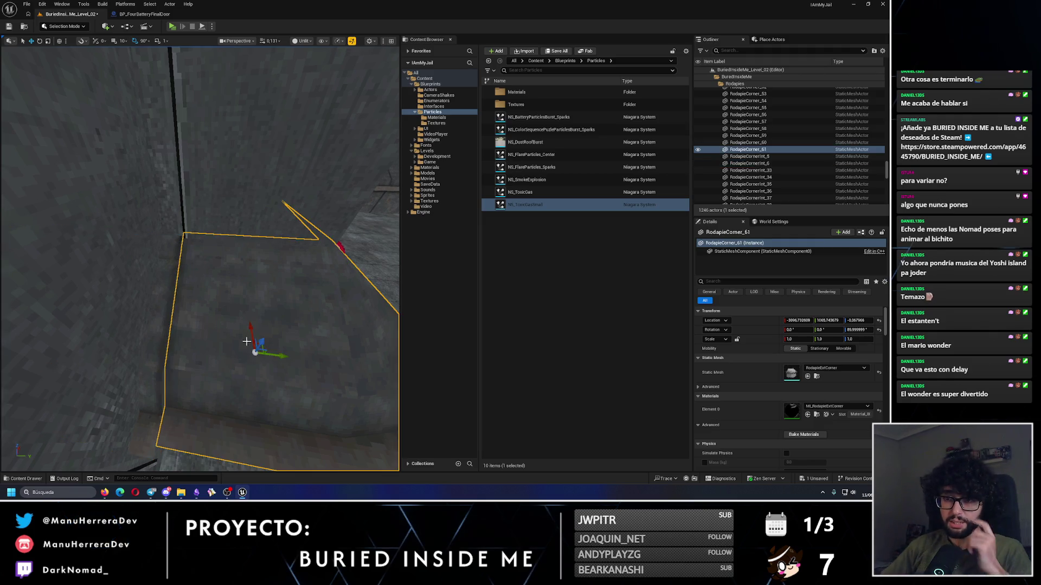
{"action": "mouse_move", "coordinate": [211, 347]}
{"action": "left_mouse_down"}
{"action": "mouse_move", "coordinate": [212, 260]}
{"action": "mouse_move", "coordinate": [255, 267]}
{"action": "left_mouse_up"}
{"action": "left_click", "coordinate": [185, 338]}
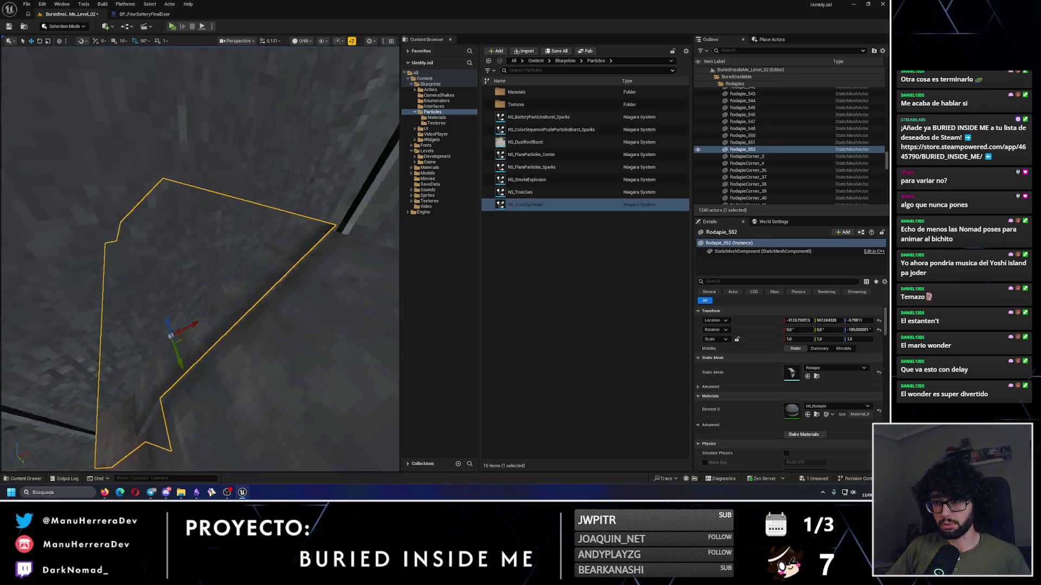
{"action": "left_click_drag", "start_coordinate": [185, 339], "coordinate": [219, 212]}
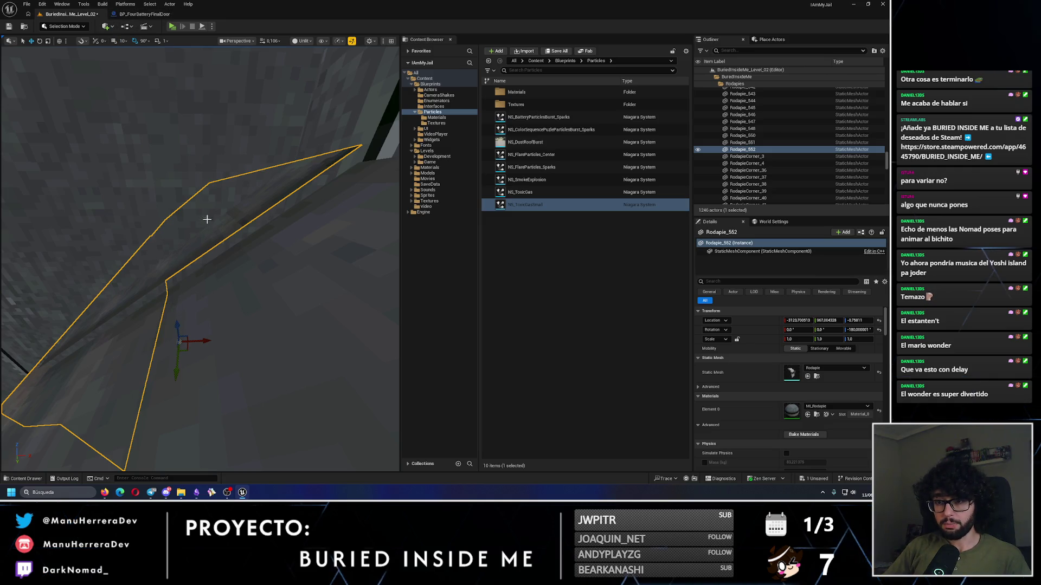
{"action": "left_click_drag", "start_coordinate": [210, 220], "coordinate": [219, 214]}
{"action": "key", "text": "ctrl+z"}
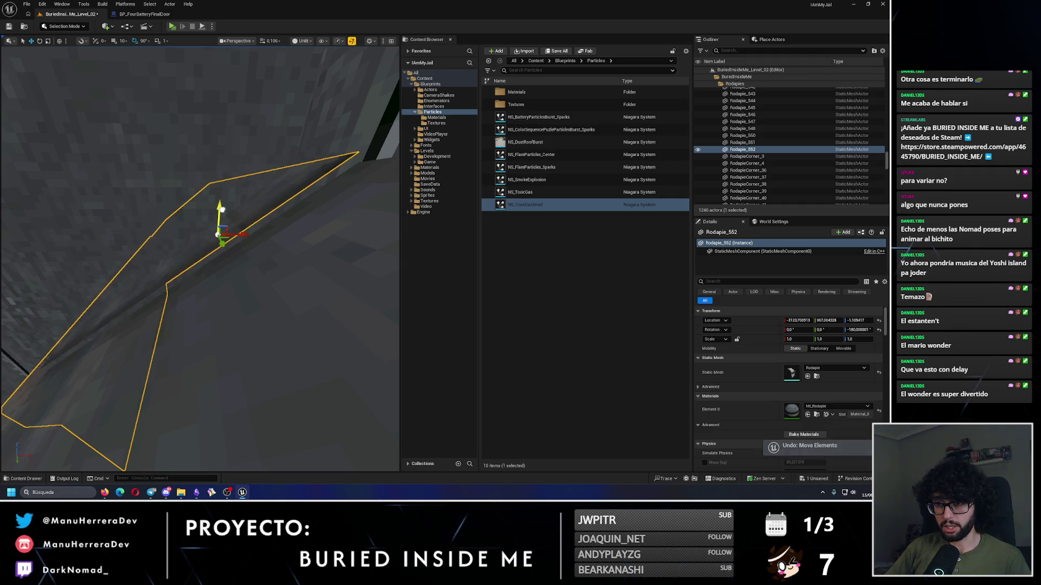
{"action": "scroll", "coordinate": [200, 257], "scroll_direction": "up", "scroll_amount": 2}
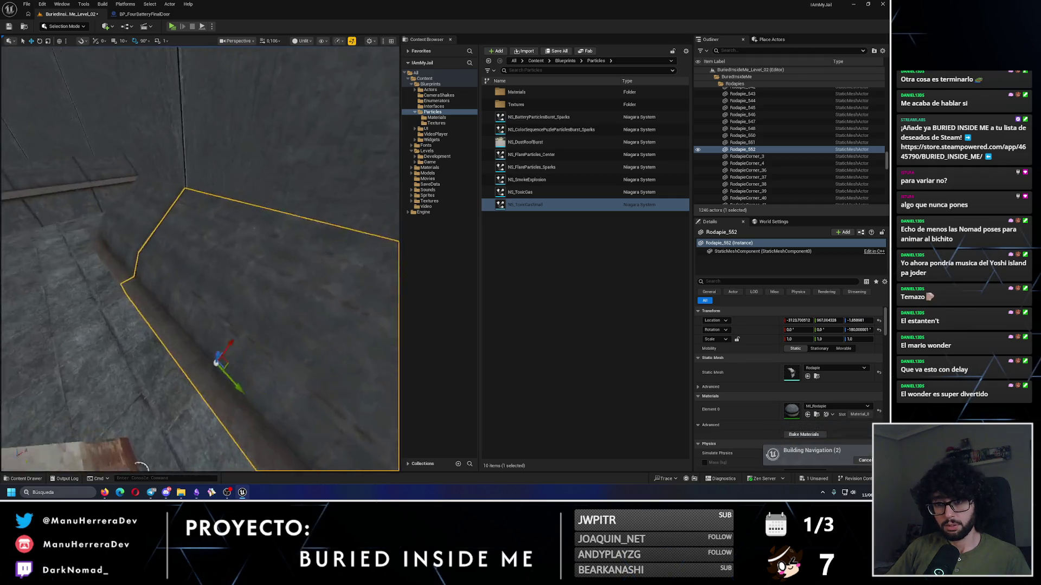
{"action": "scroll", "coordinate": [200, 258], "scroll_direction": "up", "scroll_amount": 3}
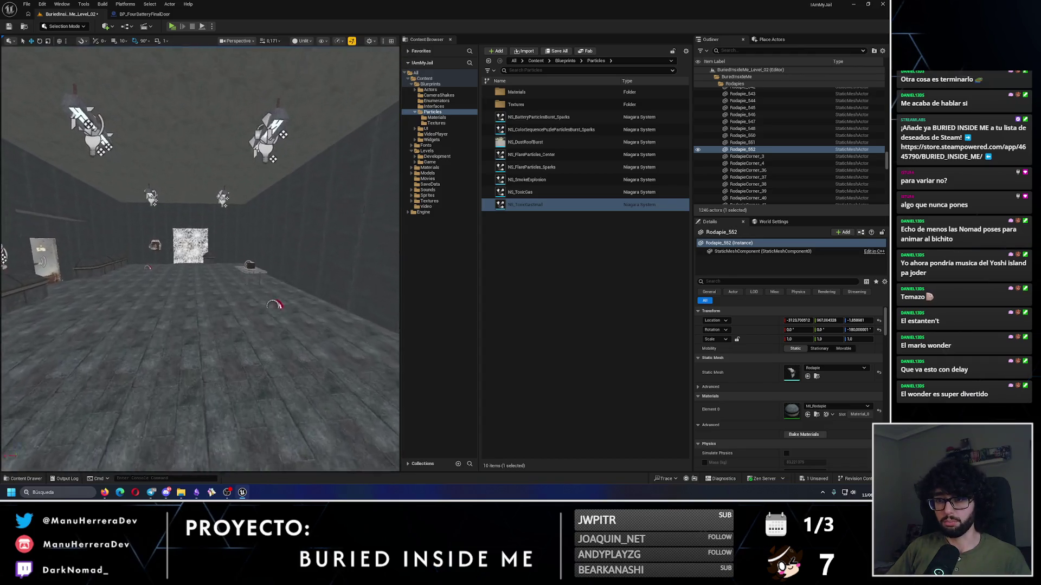
{"action": "left_click_drag", "start_coordinate": [193, 222], "coordinate": [193, 222]}
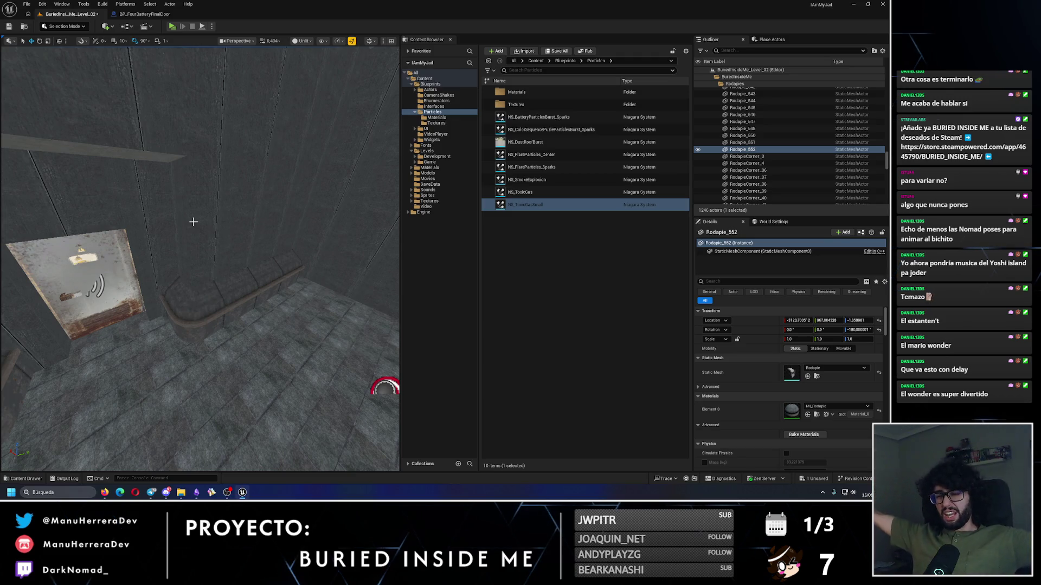
Step: Duplicate RodapieCornerInt_33 down the corridor and fit the copy into the far corner
{"action": "left_click", "coordinate": [259, 232]}
{"action": "mouse_move", "coordinate": [234, 225]}
{"action": "left_mouse_down"}
{"action": "mouse_move", "coordinate": [233, 301]}
{"action": "mouse_move", "coordinate": [389, 291]}
{"action": "left_mouse_up"}
{"action": "left_click", "coordinate": [233, 302]}
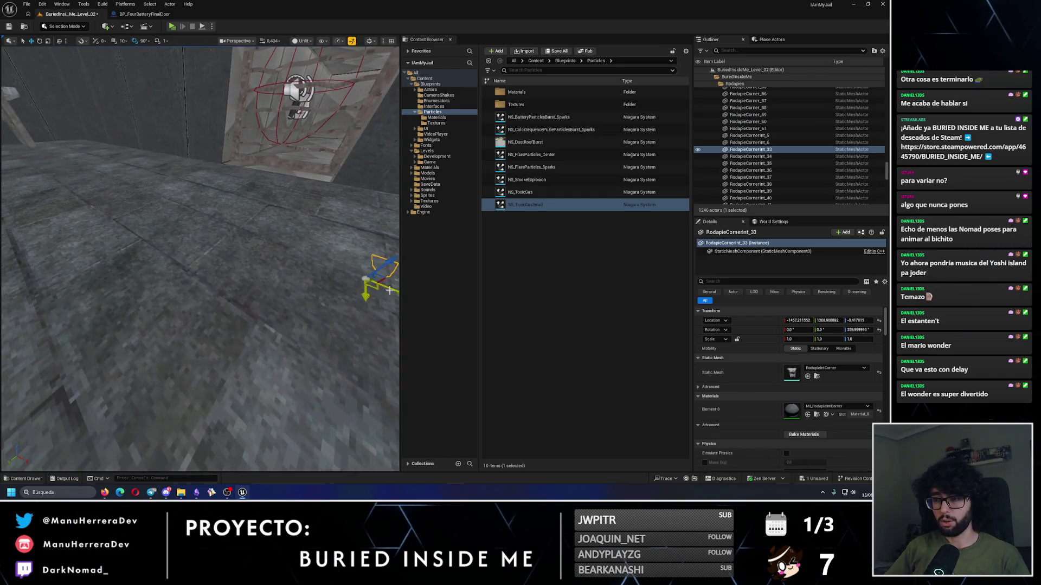
{"action": "mouse_move", "coordinate": [288, 270]}
{"action": "left_mouse_down"}
{"action": "mouse_move", "coordinate": [273, 320]}
{"action": "mouse_move", "coordinate": [239, 198]}
{"action": "mouse_move", "coordinate": [105, 237]}
{"action": "mouse_move", "coordinate": [197, 222]}
{"action": "mouse_move", "coordinate": [317, 226]}
{"action": "mouse_move", "coordinate": [277, 237]}
{"action": "left_mouse_up"}
{"action": "mouse_move", "coordinate": [167, 220]}
{"action": "left_mouse_down"}
{"action": "mouse_move", "coordinate": [311, 304]}
{"action": "mouse_move", "coordinate": [353, 290]}
{"action": "mouse_move", "coordinate": [296, 303]}
{"action": "mouse_move", "coordinate": [277, 290]}
{"action": "left_mouse_up"}
{"action": "key", "text": "e"}
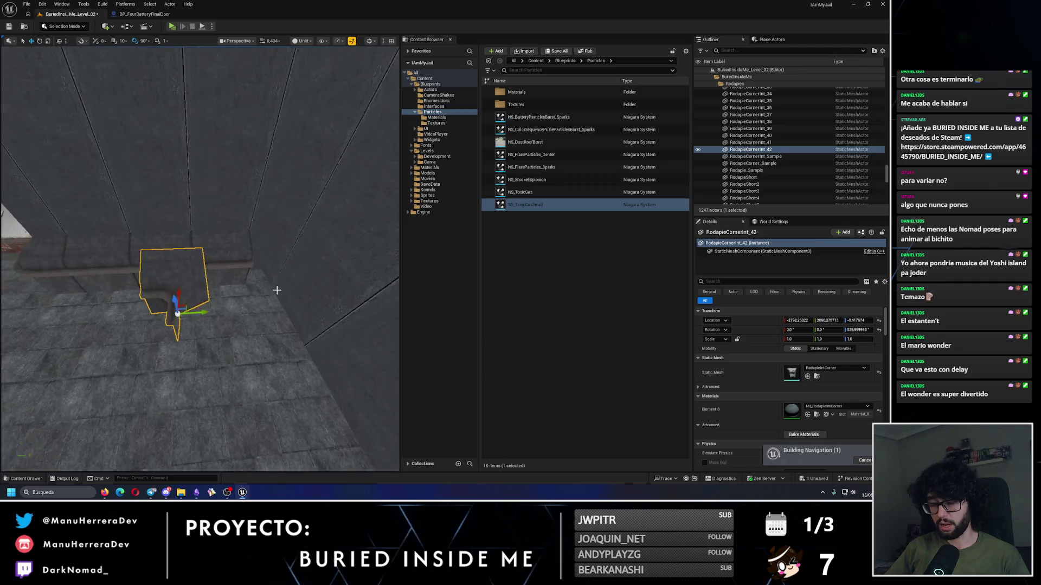
{"action": "scroll", "coordinate": [251, 307], "scroll_direction": "up", "scroll_amount": 5}
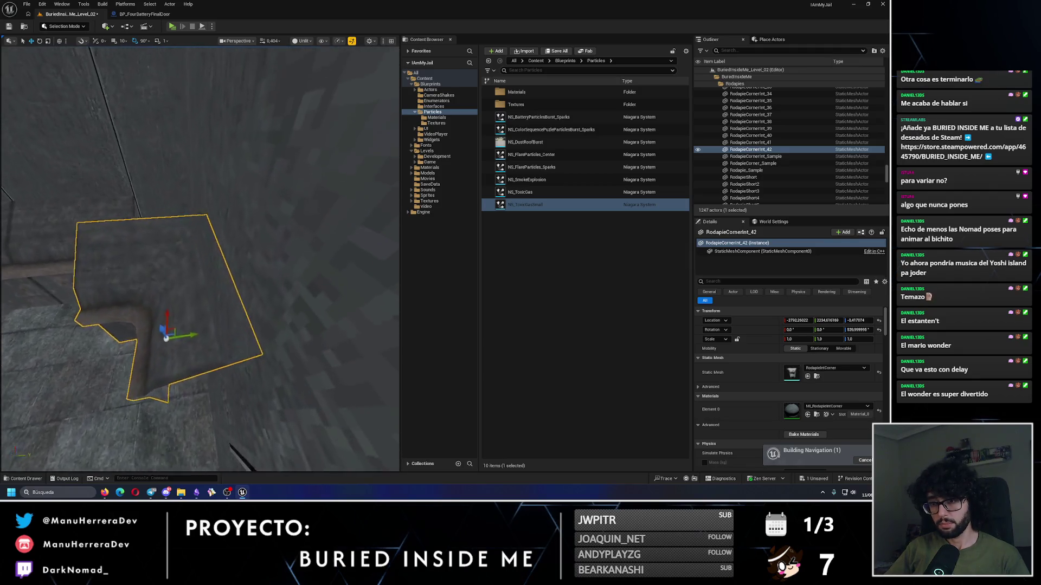
{"action": "mouse_move", "coordinate": [179, 339]}
{"action": "left_mouse_down"}
{"action": "mouse_move", "coordinate": [207, 328]}
{"action": "mouse_move", "coordinate": [212, 296]}
{"action": "mouse_move", "coordinate": [175, 267]}
{"action": "mouse_move", "coordinate": [75, 255]}
{"action": "mouse_move", "coordinate": [225, 373]}
{"action": "mouse_move", "coordinate": [206, 347]}
{"action": "left_mouse_up"}
{"action": "mouse_move", "coordinate": [313, 303]}
{"action": "left_mouse_down"}
{"action": "mouse_move", "coordinate": [216, 314]}
{"action": "mouse_move", "coordinate": [190, 303]}
{"action": "mouse_move", "coordinate": [214, 301]}
{"action": "left_mouse_up"}
{"action": "key", "text": "f"}
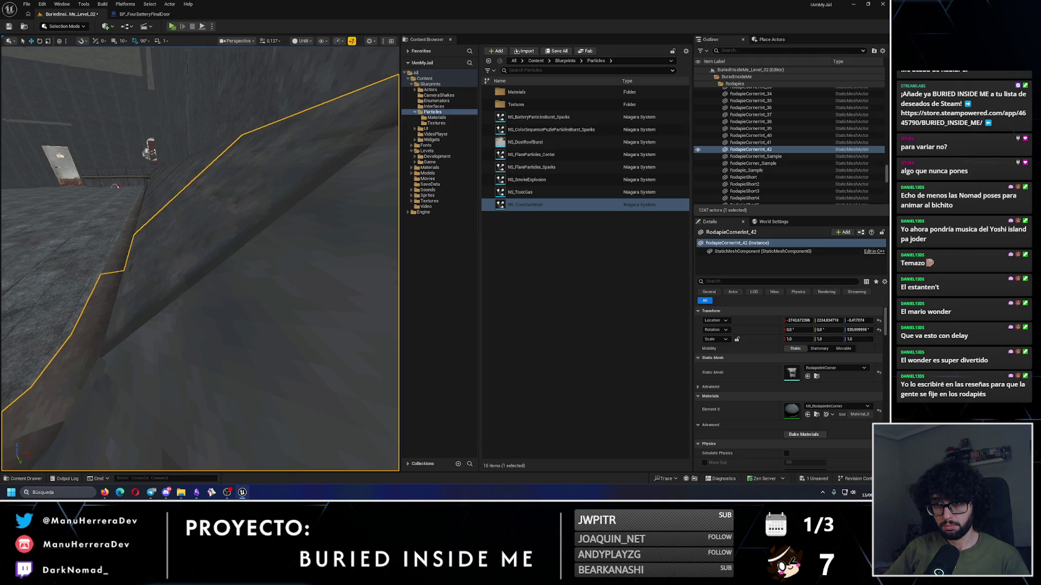
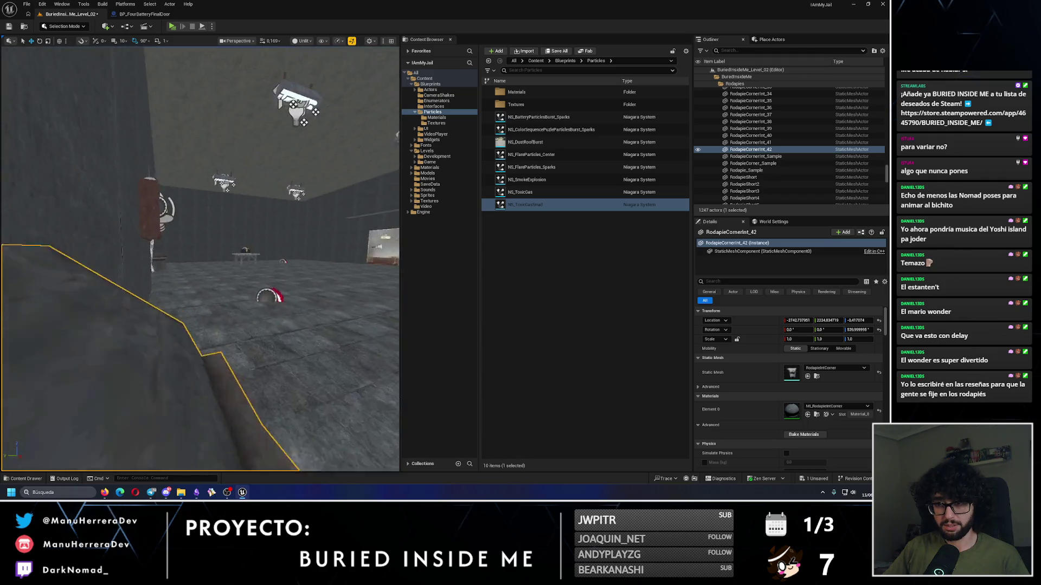
Step: Select the three Rodapie baseboards and duplicate them rotated 270°
{"action": "scroll", "coordinate": [199, 257], "scroll_direction": "up", "scroll_amount": 2}
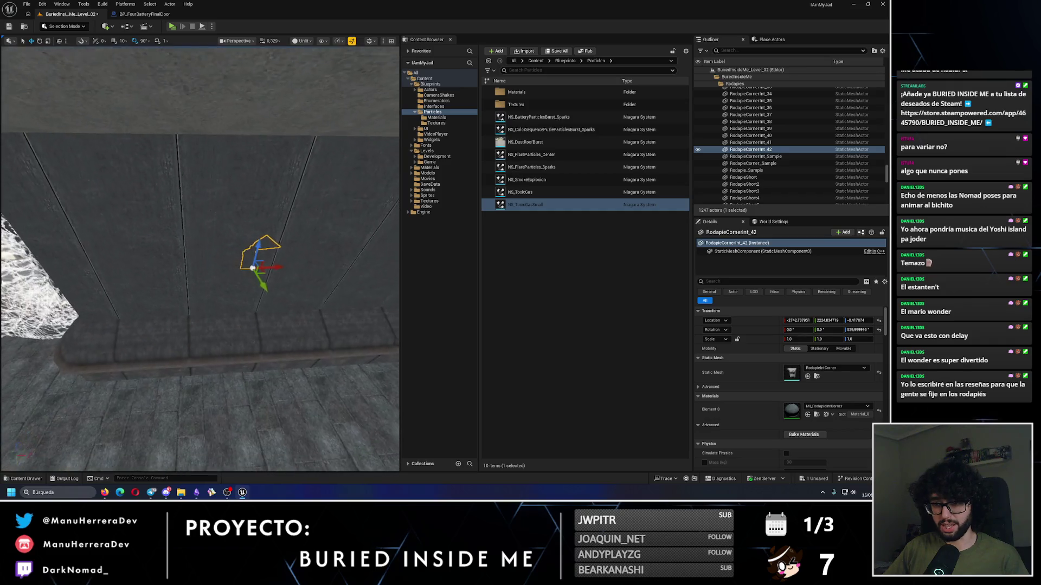
{"action": "left_click", "coordinate": [197, 352]}
{"action": "left_click", "coordinate": [250, 347], "text": "ctrl"}
{"action": "left_click", "coordinate": [303, 347], "text": "ctrl"}
{"action": "key", "text": "e"}
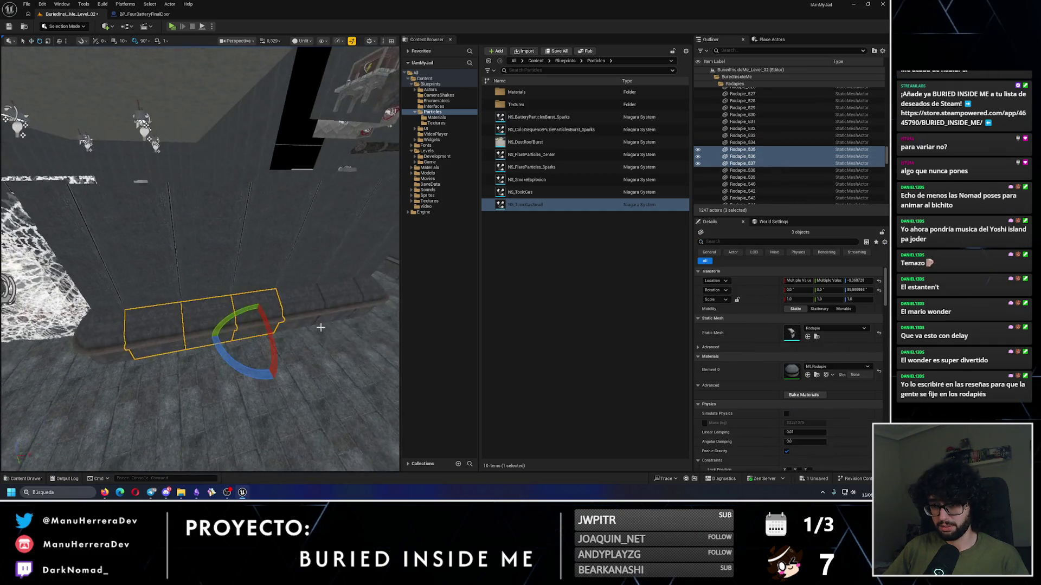
{"action": "key", "text": "ctrl+v"}
{"action": "key", "text": "w"}
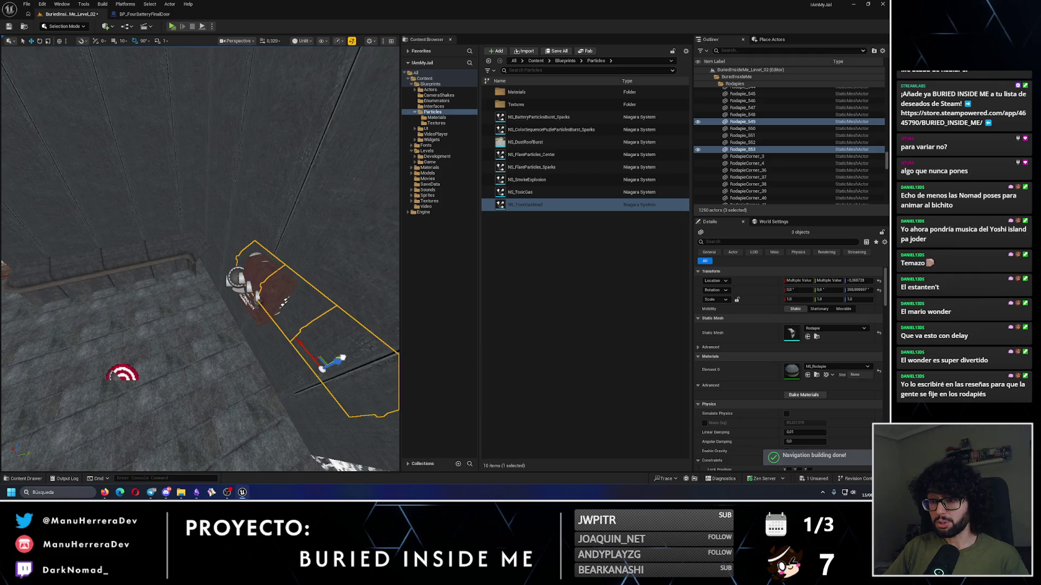
{"action": "key", "text": "ctrl+z"}
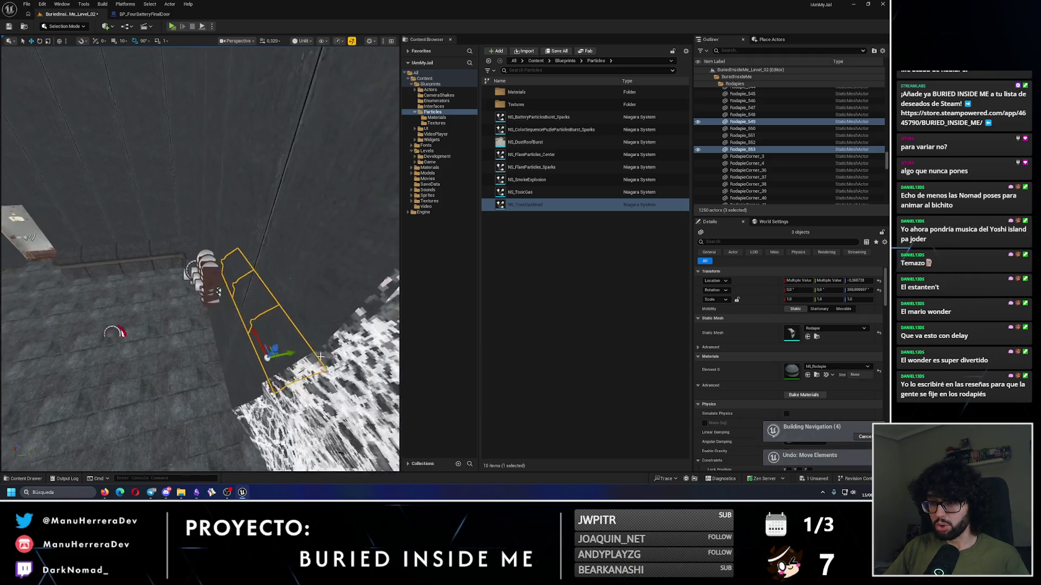
{"action": "key", "text": "f"}
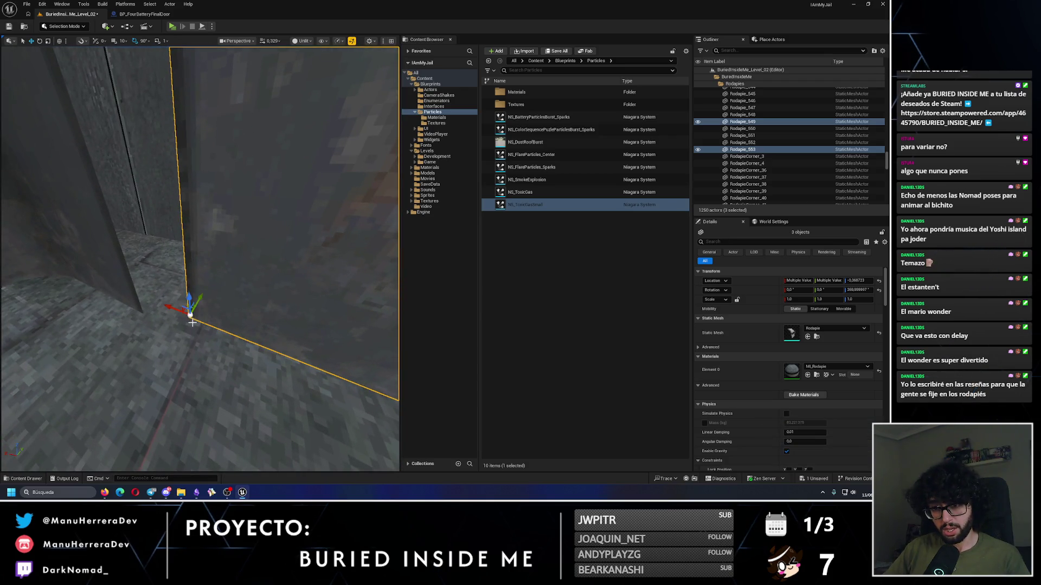
Step: Slide the rotated baseboard copies along the wall into the room corner
{"action": "left_click", "coordinate": [161, 307]}
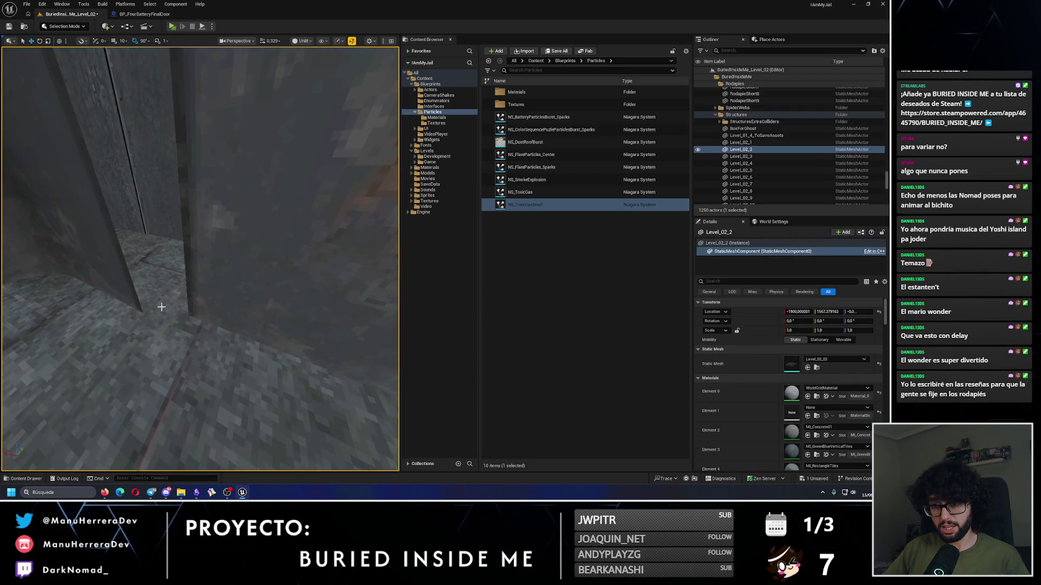
{"action": "scroll", "coordinate": [206, 313], "scroll_direction": "up", "scroll_amount": 2}
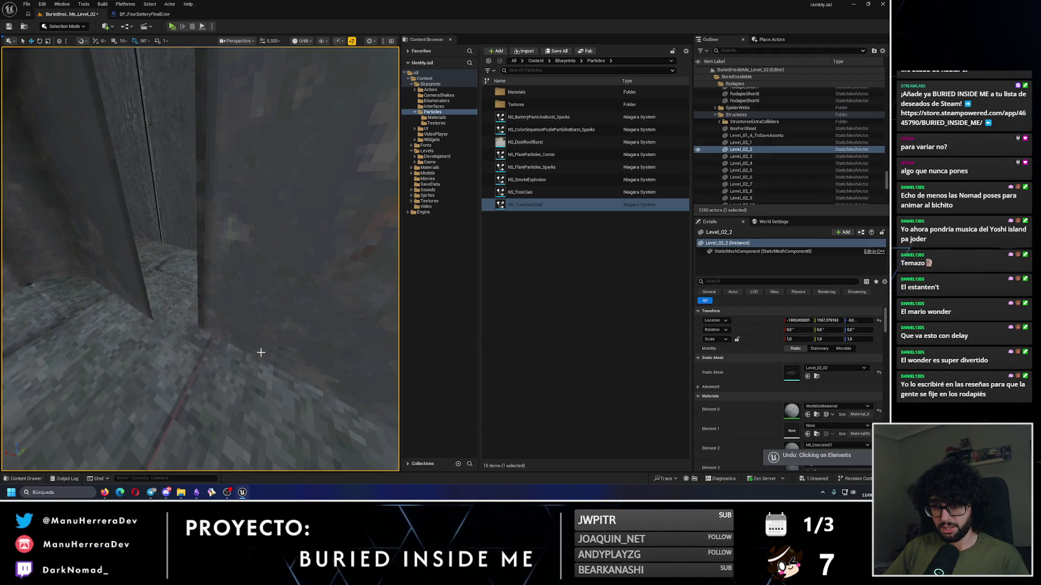
{"action": "key", "text": "ctrl+z"}
{"action": "mouse_move", "coordinate": [261, 352]}
{"action": "left_mouse_down"}
{"action": "mouse_move", "coordinate": [244, 342]}
{"action": "mouse_move", "coordinate": [257, 352]}
{"action": "mouse_move", "coordinate": [290, 316]}
{"action": "left_mouse_up"}
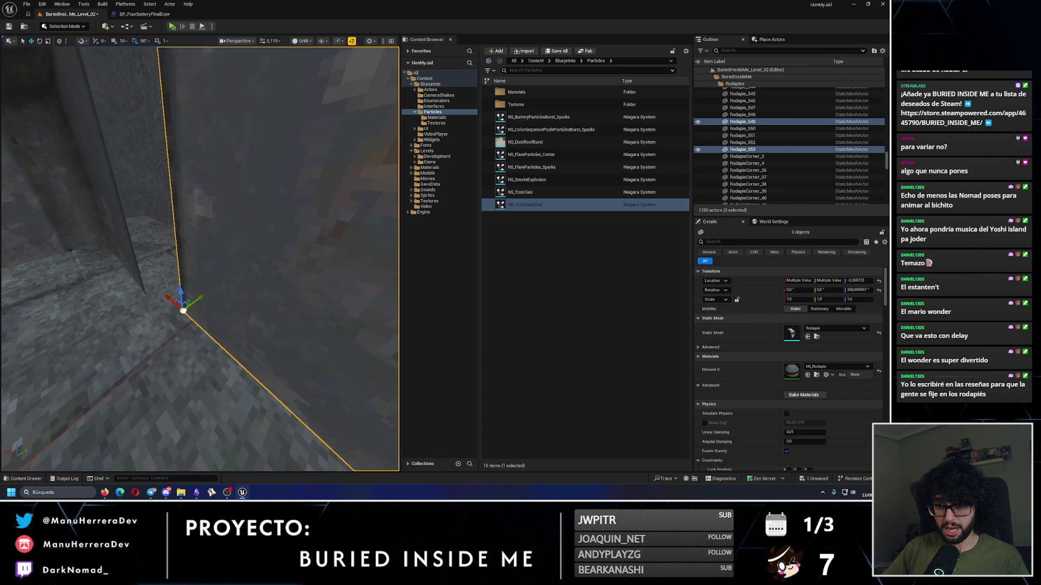
{"action": "mouse_move", "coordinate": [172, 305]}
{"action": "left_mouse_down"}
{"action": "mouse_move", "coordinate": [196, 299]}
{"action": "mouse_move", "coordinate": [246, 245]}
{"action": "left_mouse_up"}
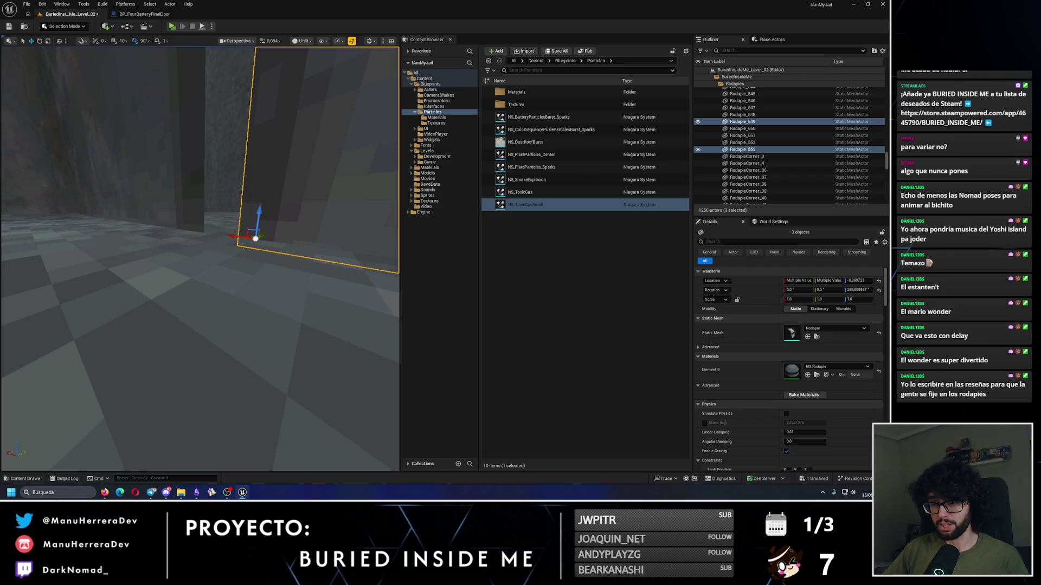
{"action": "left_click_drag", "start_coordinate": [236, 244], "coordinate": [199, 239]}
{"action": "key", "text": "f"}
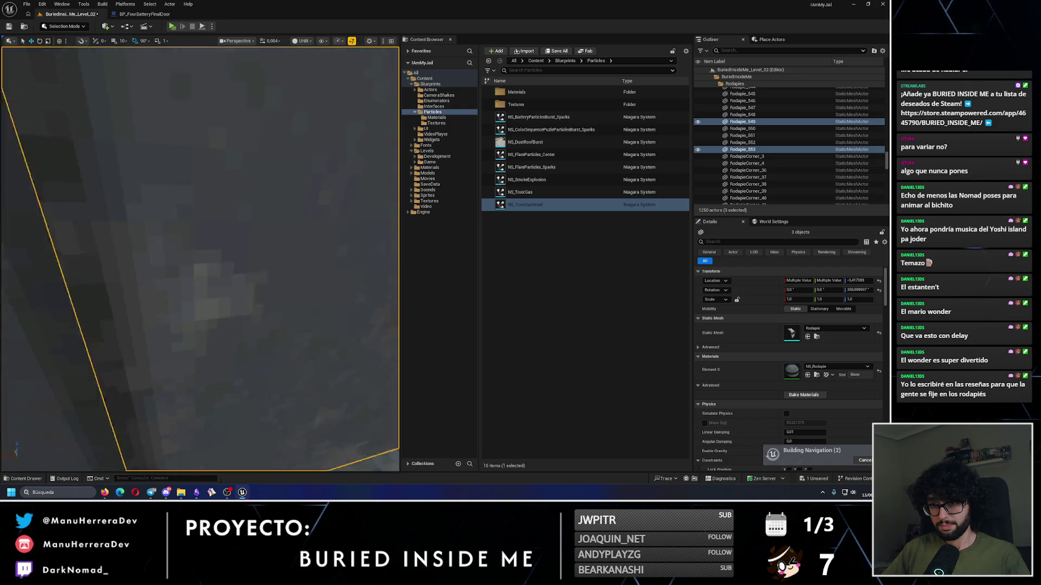
{"action": "mouse_move", "coordinate": [201, 271]}
{"action": "left_mouse_down"}
{"action": "mouse_move", "coordinate": [244, 271]}
{"action": "mouse_move", "coordinate": [228, 271]}
{"action": "left_mouse_up"}
{"action": "left_click", "coordinate": [380, 444]}
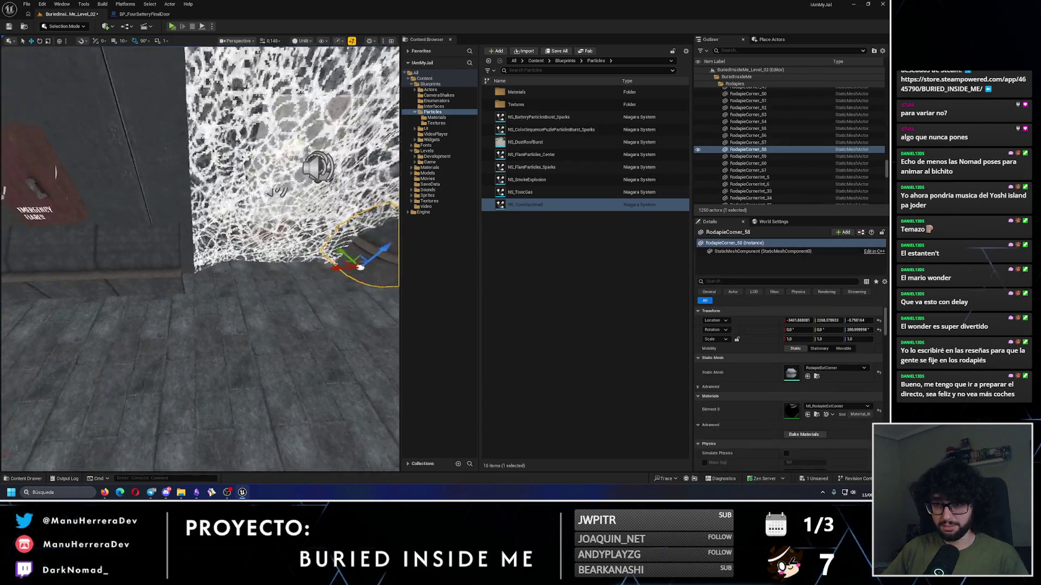
Step: Duplicate corner piece RodapieCorner_58 turned 90° and shift the copy toward the wall
{"action": "left_click_drag", "start_coordinate": [325, 319], "coordinate": [306, 307]}
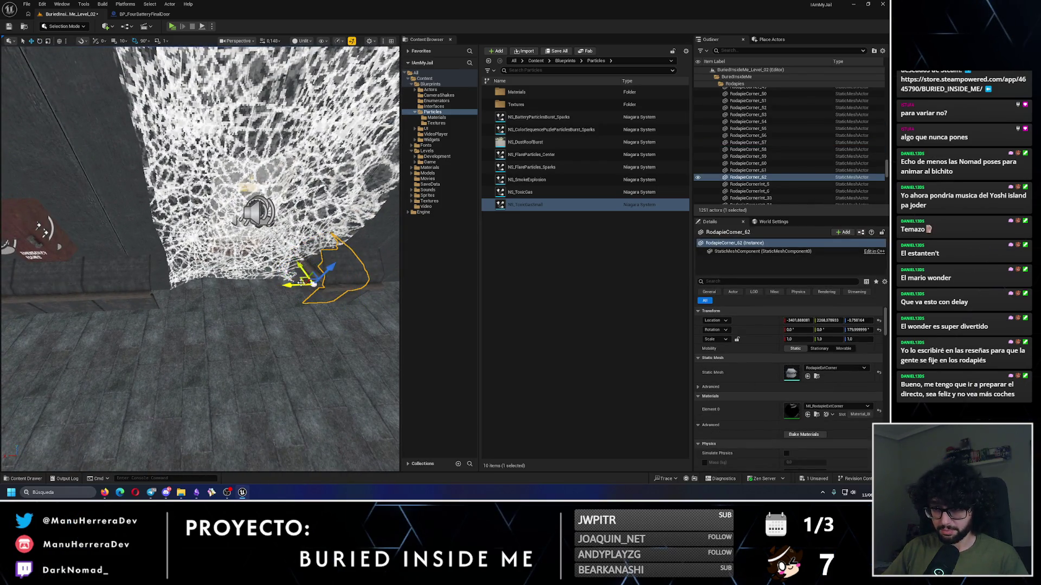
{"action": "mouse_move", "coordinate": [39, 228]}
{"action": "left_mouse_down"}
{"action": "mouse_move", "coordinate": [103, 206]}
{"action": "mouse_move", "coordinate": [157, 217]}
{"action": "left_mouse_up"}
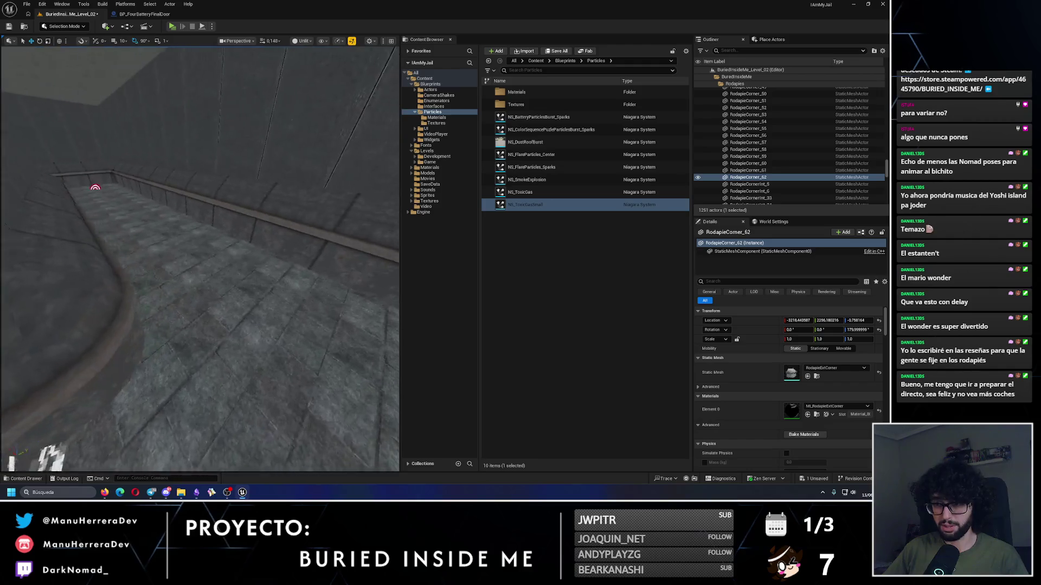
{"action": "left_click", "coordinate": [255, 231]}
{"action": "right_click", "coordinate": [288, 225]}
{"action": "type", "text": "e"}
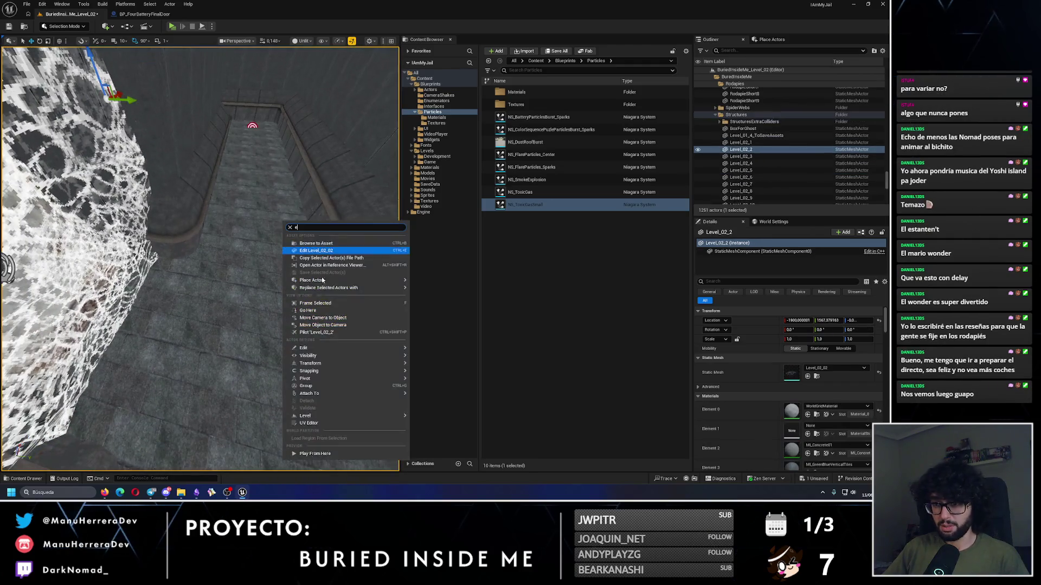
Step: Nudge the neighbouring Rodapie baseboard along the wall to meet the corner
{"action": "left_click", "coordinate": [274, 223]}
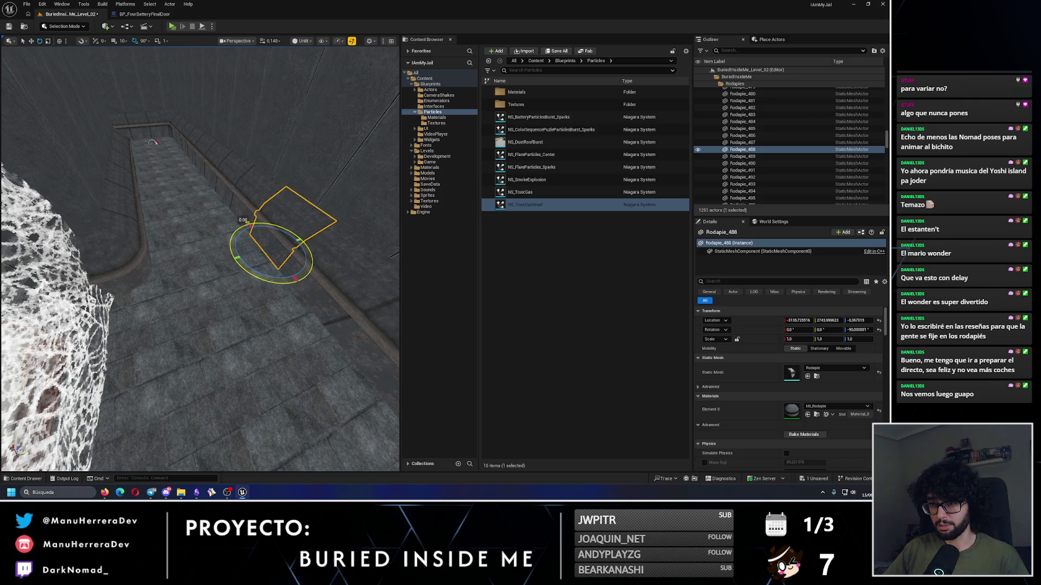
{"action": "mouse_move", "coordinate": [99, 283]}
{"action": "left_mouse_down"}
{"action": "mouse_move", "coordinate": [84, 327]}
{"action": "mouse_move", "coordinate": [101, 274]}
{"action": "left_mouse_up"}
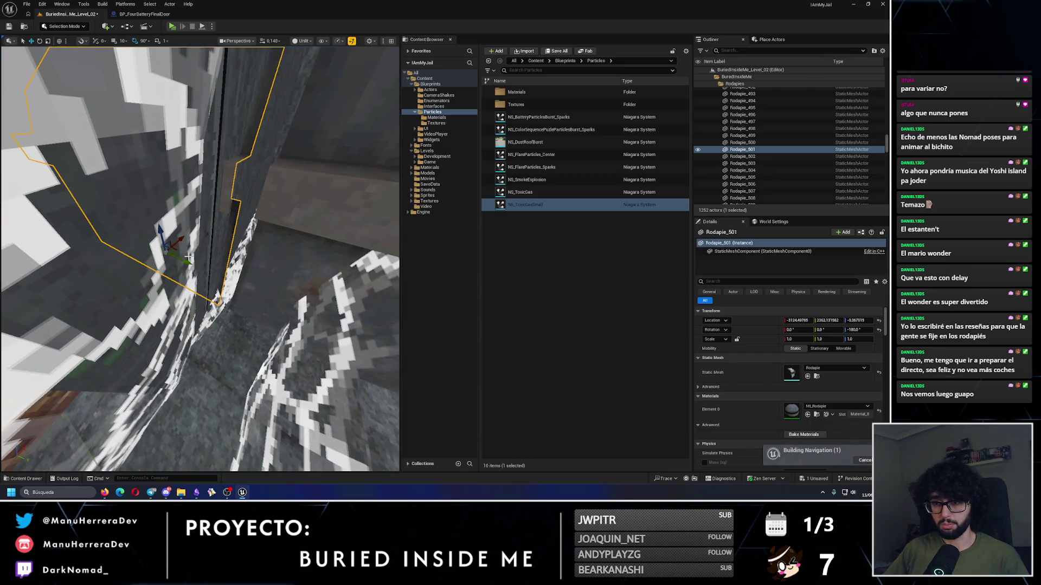
{"action": "left_click_drag", "start_coordinate": [101, 273], "coordinate": [149, 198]}
{"action": "mouse_move", "coordinate": [232, 232]}
{"action": "left_mouse_down"}
{"action": "mouse_move", "coordinate": [212, 260]}
{"action": "mouse_move", "coordinate": [200, 249]}
{"action": "mouse_move", "coordinate": [167, 279]}
{"action": "mouse_move", "coordinate": [200, 290]}
{"action": "mouse_move", "coordinate": [210, 278]}
{"action": "mouse_move", "coordinate": [180, 246]}
{"action": "left_mouse_up"}
{"action": "key", "text": "ctrl+z"}
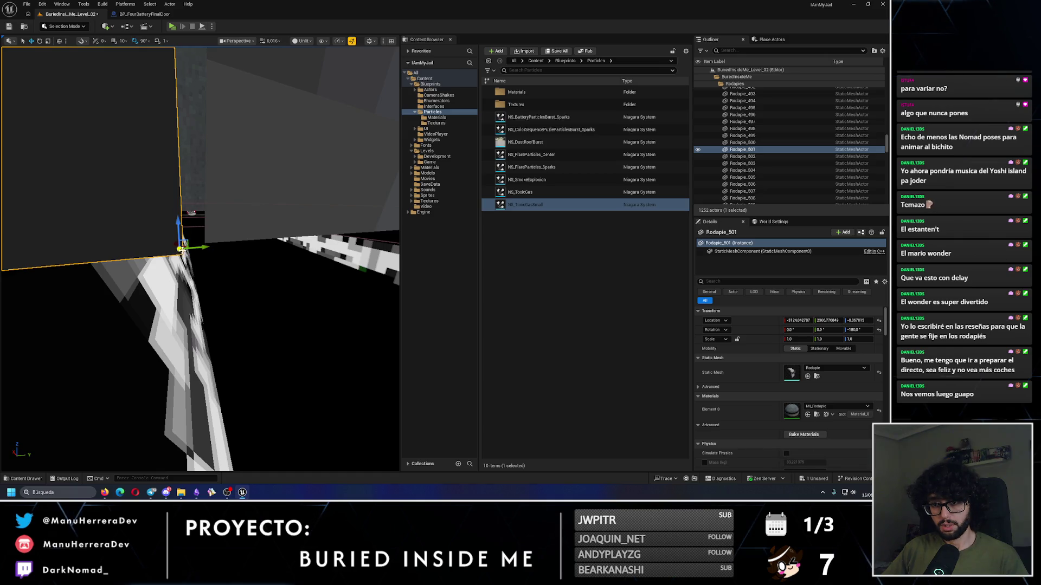
{"action": "left_click_drag", "start_coordinate": [201, 256], "coordinate": [202, 255]}
{"action": "key", "text": "f"}
Step: Fit the new corner piece RodapieCorner_62 snugly against the wall corner
{"action": "left_click", "coordinate": [202, 255]}
{"action": "left_click", "coordinate": [227, 287]}
{"action": "left_click_drag", "start_coordinate": [228, 287], "coordinate": [228, 288]}
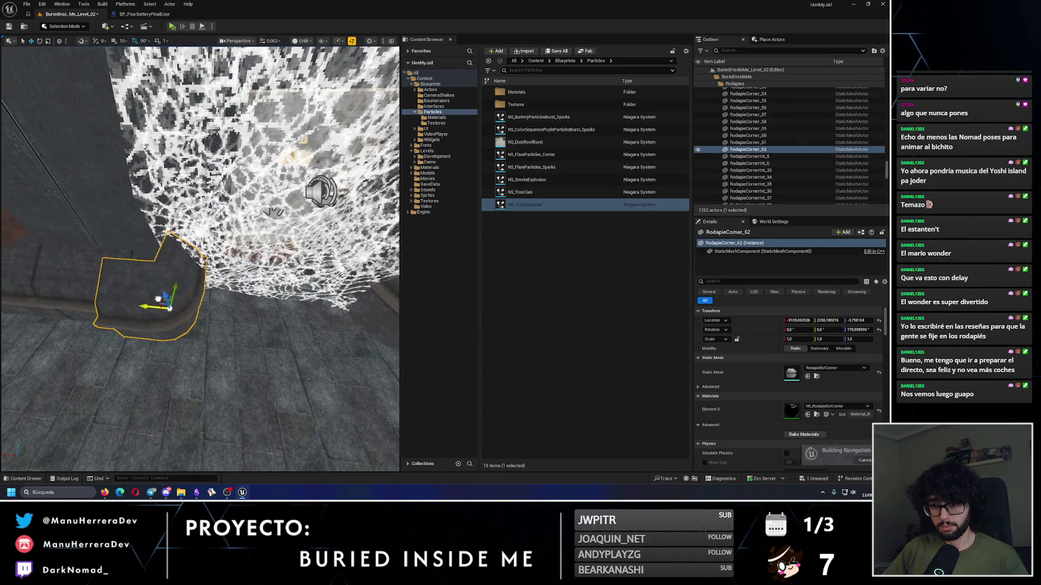
{"action": "left_click_drag", "start_coordinate": [202, 255], "coordinate": [202, 256]}
{"action": "mouse_move", "coordinate": [196, 343]}
{"action": "left_mouse_down"}
{"action": "mouse_move", "coordinate": [246, 277]}
{"action": "mouse_move", "coordinate": [187, 255]}
{"action": "mouse_move", "coordinate": [181, 206]}
{"action": "mouse_move", "coordinate": [229, 208]}
{"action": "mouse_move", "coordinate": [232, 179]}
{"action": "mouse_move", "coordinate": [142, 221]}
{"action": "mouse_move", "coordinate": [253, 185]}
{"action": "left_mouse_up"}
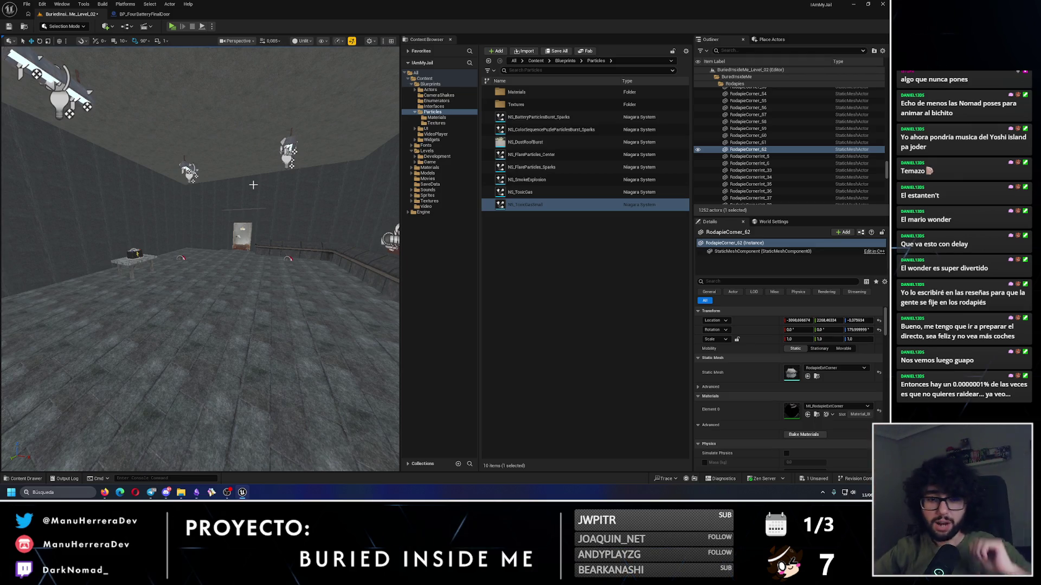
Step: Select baseboard pieces Rodapie_472, 473, 476, 477 and 478 near the wall corner
{"action": "scroll", "coordinate": [283, 240], "scroll_direction": "up", "scroll_amount": 2}
{"action": "left_click_drag", "start_coordinate": [284, 240], "coordinate": [284, 240]}
{"action": "scroll", "coordinate": [186, 294], "scroll_direction": "up", "scroll_amount": 1}
{"action": "left_click_drag", "start_coordinate": [186, 294], "coordinate": [186, 294]}
{"action": "left_click", "coordinate": [185, 294]}
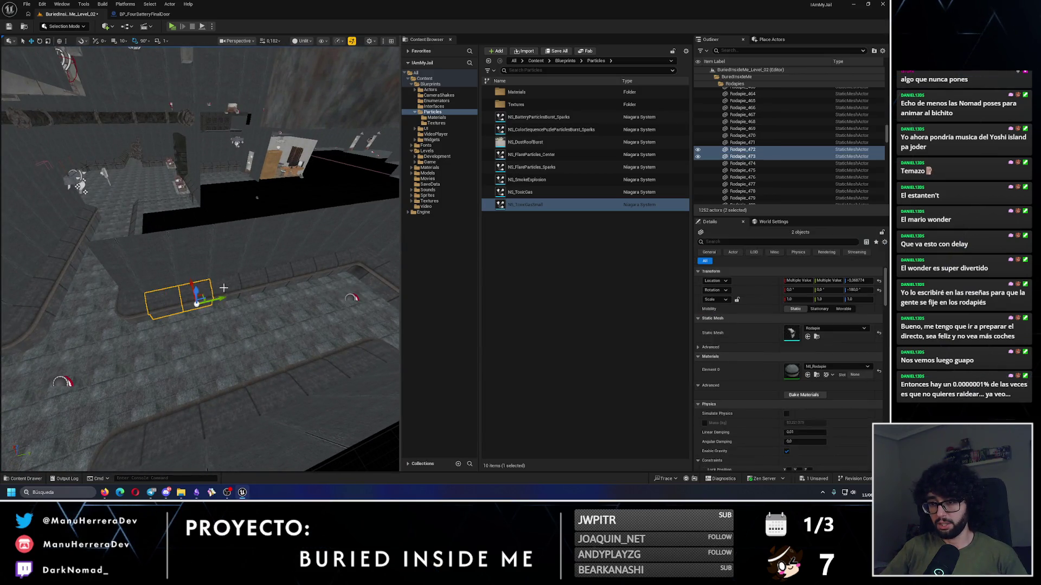
{"action": "left_click", "coordinate": [190, 293], "text": "ctrl"}
{"action": "left_click", "coordinate": [276, 274], "text": "ctrl"}
{"action": "left_click_drag", "start_coordinate": [276, 274], "coordinate": [214, 249]}
{"action": "left_click", "coordinate": [208, 252], "text": "ctrl"}
{"action": "left_click", "coordinate": [214, 248], "text": "ctrl"}
Step: Copy three baseboards, including Rodapie_542 and 543, rotated about 180°
{"action": "left_click", "coordinate": [177, 264]}
{"action": "left_click", "coordinate": [184, 247], "text": "ctrl"}
{"action": "left_click", "coordinate": [203, 222], "text": "ctrl"}
{"action": "key", "text": "e"}
{"action": "left_click_drag", "start_coordinate": [126, 246], "coordinate": [197, 266]}
Step: Slide the three rotated baseboard copies against the facing wall
{"action": "mouse_move", "coordinate": [337, 264]}
{"action": "left_mouse_down"}
{"action": "mouse_move", "coordinate": [179, 374]}
{"action": "mouse_move", "coordinate": [212, 385]}
{"action": "left_mouse_up"}
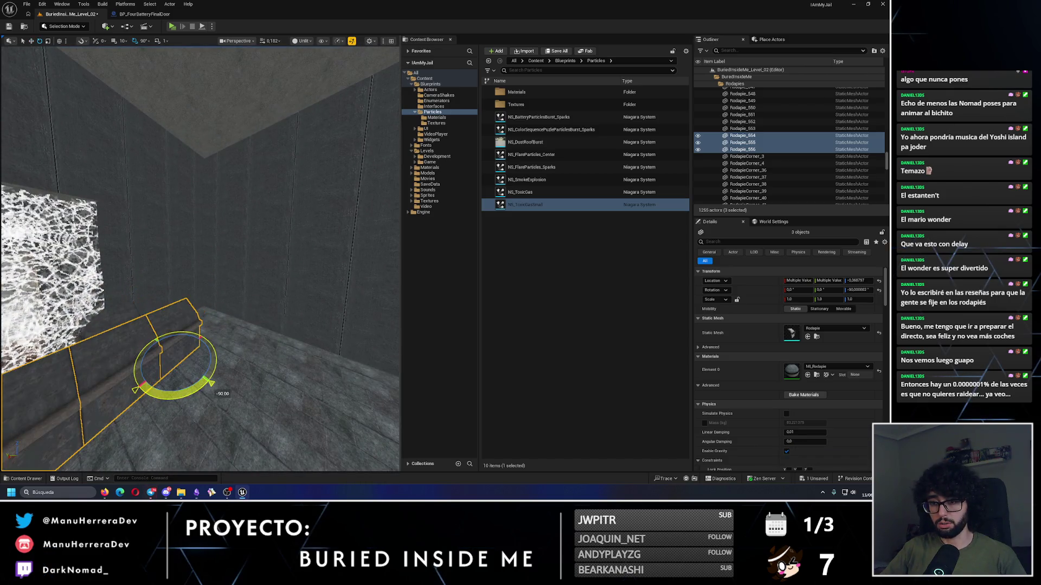
{"action": "mouse_move", "coordinate": [144, 389]}
{"action": "left_mouse_down"}
{"action": "mouse_move", "coordinate": [272, 372]}
{"action": "mouse_move", "coordinate": [268, 402]}
{"action": "mouse_move", "coordinate": [254, 325]}
{"action": "left_mouse_up"}
{"action": "right_click", "coordinate": [252, 84]}
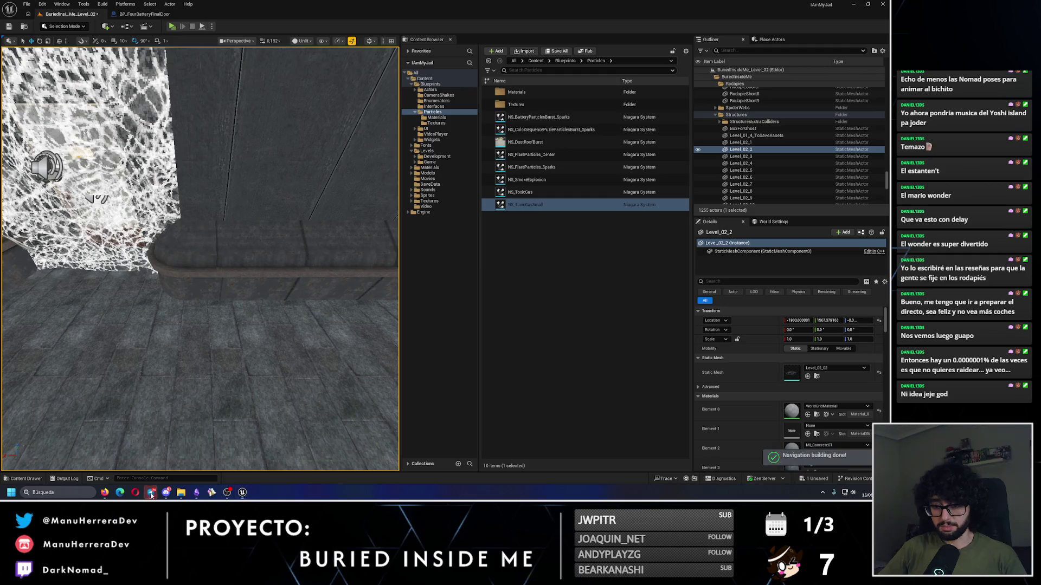
{"action": "mouse_move", "coordinate": [92, 314]}
{"action": "left_mouse_down"}
{"action": "mouse_move", "coordinate": [221, 325]}
{"action": "mouse_move", "coordinate": [126, 303]}
{"action": "mouse_move", "coordinate": [145, 347]}
{"action": "mouse_move", "coordinate": [109, 351]}
{"action": "mouse_move", "coordinate": [186, 344]}
{"action": "left_mouse_up"}
{"action": "key", "text": "ctrl+z"}
{"action": "left_click", "coordinate": [126, 303], "text": "ctrl"}
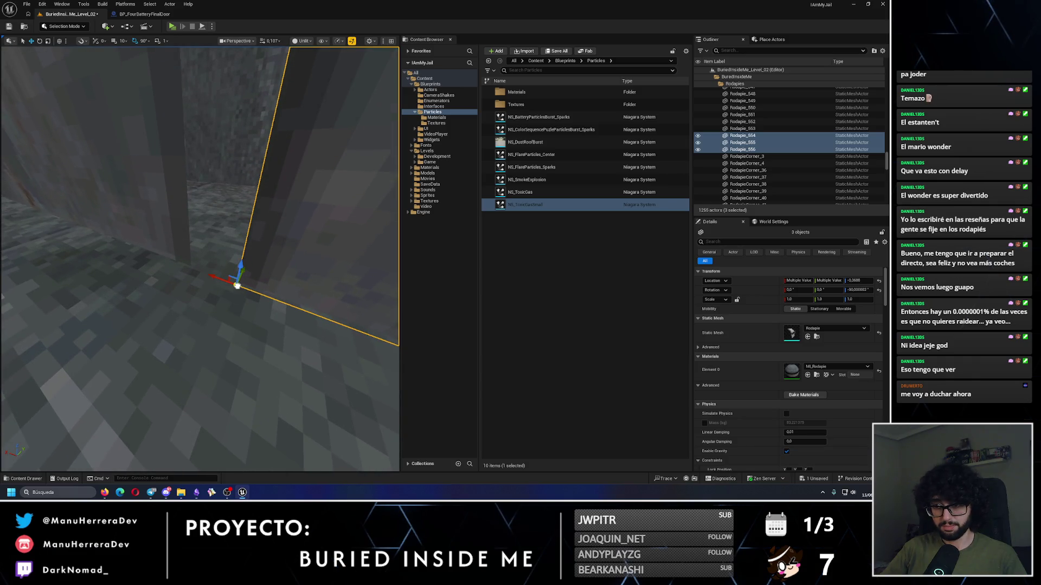
{"action": "left_click_drag", "start_coordinate": [227, 284], "coordinate": [195, 271]}
{"action": "key", "text": "f"}
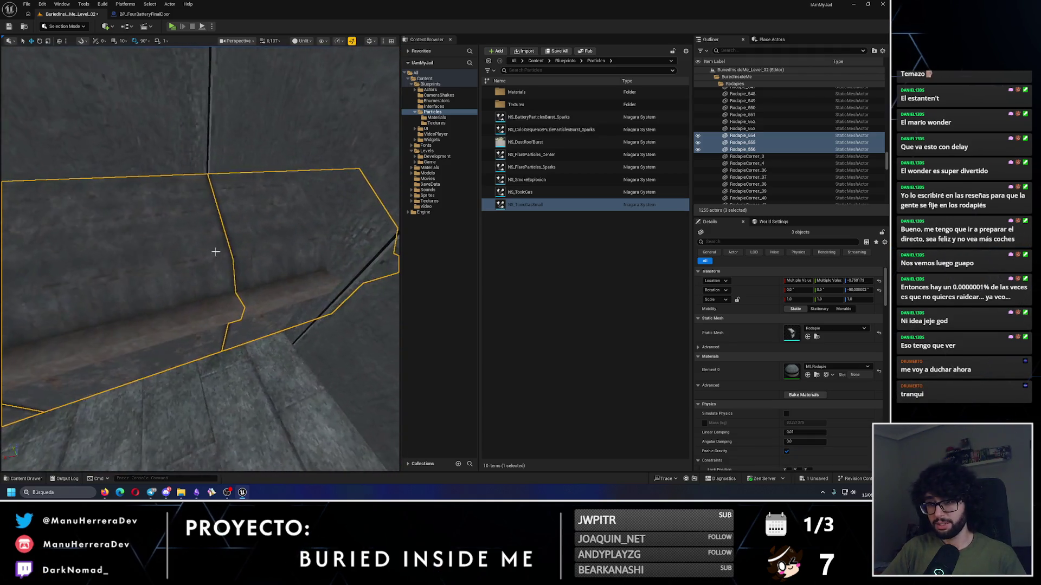
Step: Delete the one surplus baseboard piece
{"action": "left_click", "coordinate": [222, 248]}
{"action": "key", "text": "Delete"}
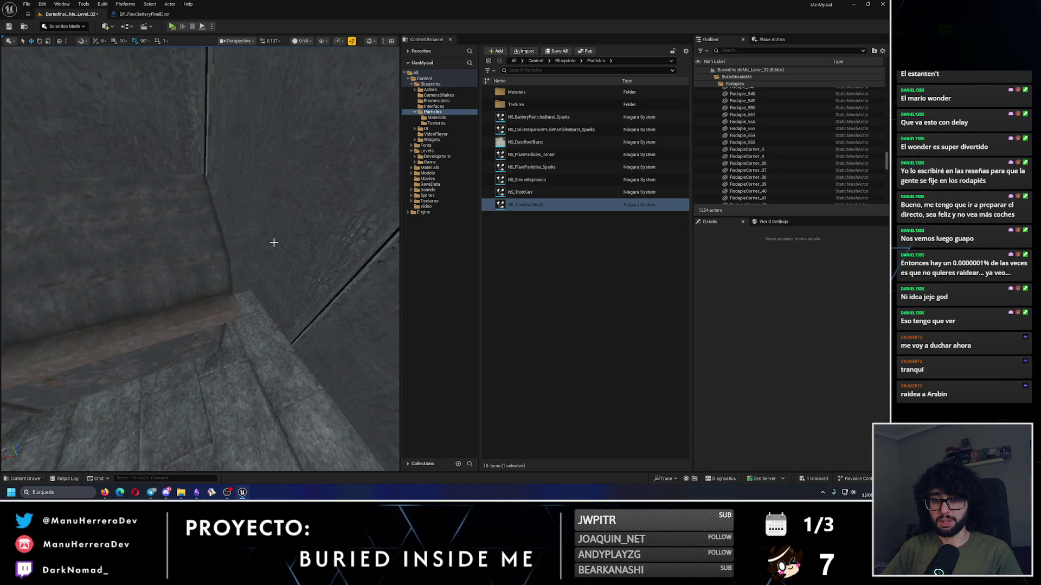
{"action": "scroll", "coordinate": [273, 242], "scroll_direction": "up", "scroll_amount": 2}
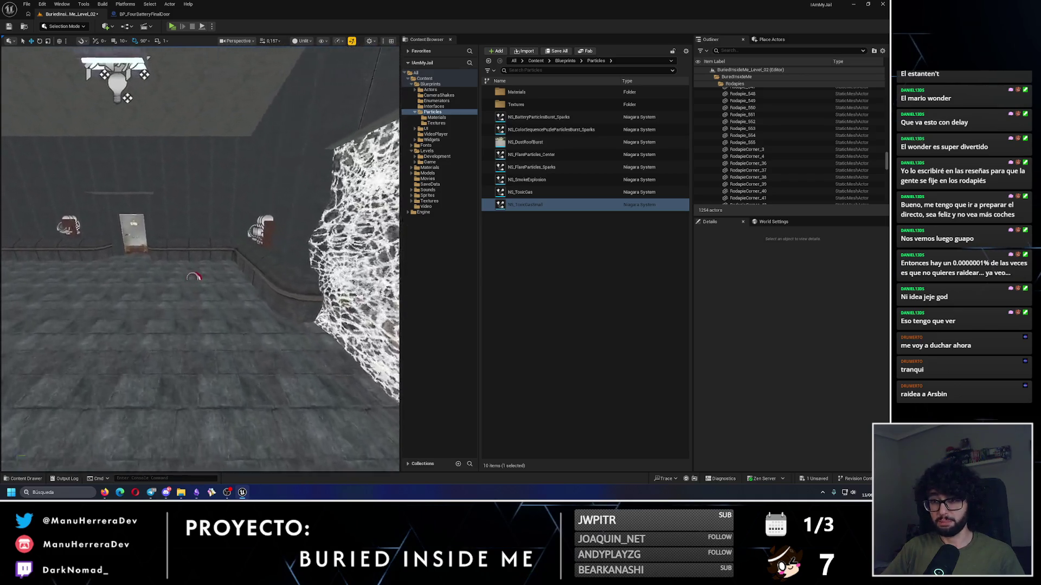
Step: Duplicate inner corner piece RodapieCornerInt_42 turned 90° and slide it along the wall
{"action": "left_click", "coordinate": [198, 245]}
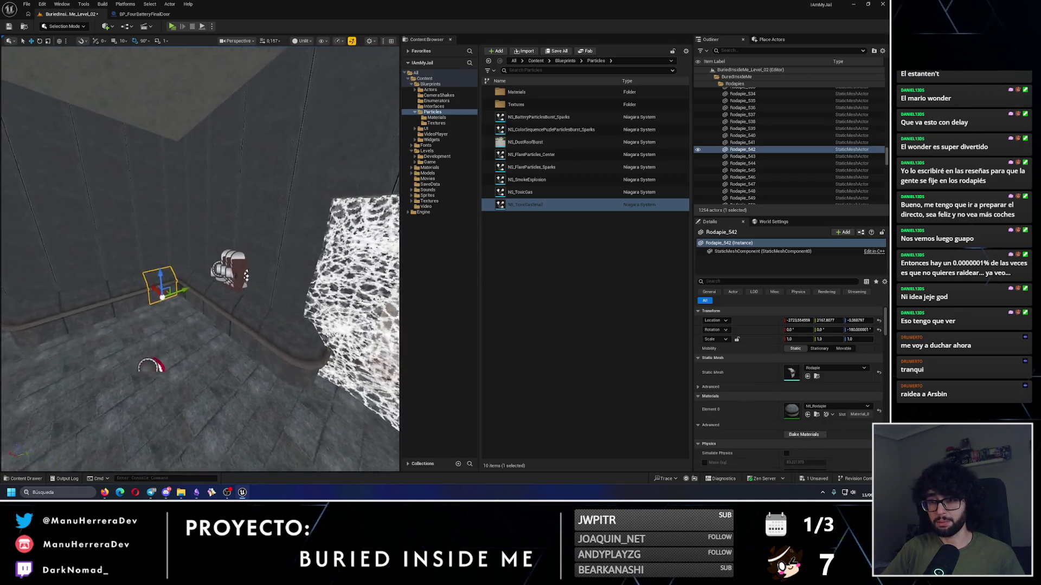
{"action": "left_click", "coordinate": [143, 315]}
{"action": "key", "text": "e"}
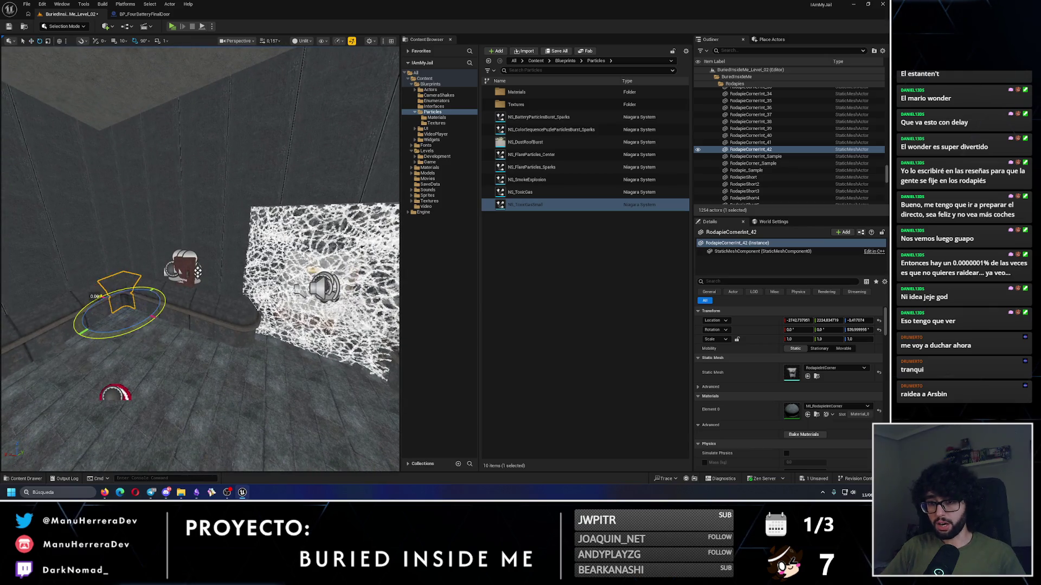
{"action": "key", "text": "ctrl+d"}
{"action": "left_click_drag", "start_coordinate": [157, 301], "coordinate": [163, 325]}
{"action": "key", "text": "w"}
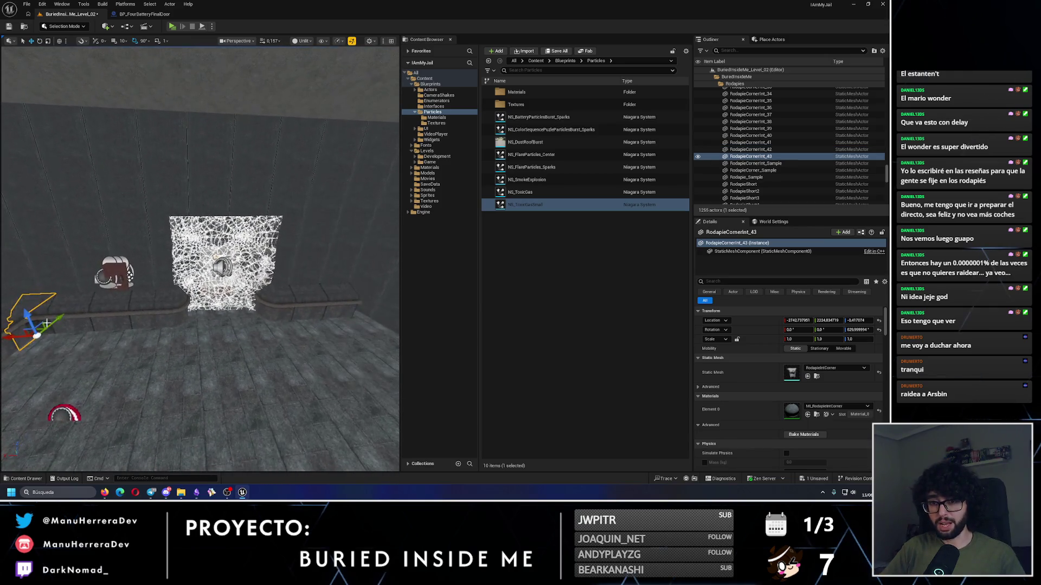
{"action": "mouse_move", "coordinate": [22, 336]}
{"action": "left_mouse_down"}
{"action": "mouse_move", "coordinate": [255, 302]}
{"action": "mouse_move", "coordinate": [174, 441]}
{"action": "mouse_move", "coordinate": [128, 372]}
{"action": "mouse_move", "coordinate": [270, 324]}
{"action": "left_mouse_up"}
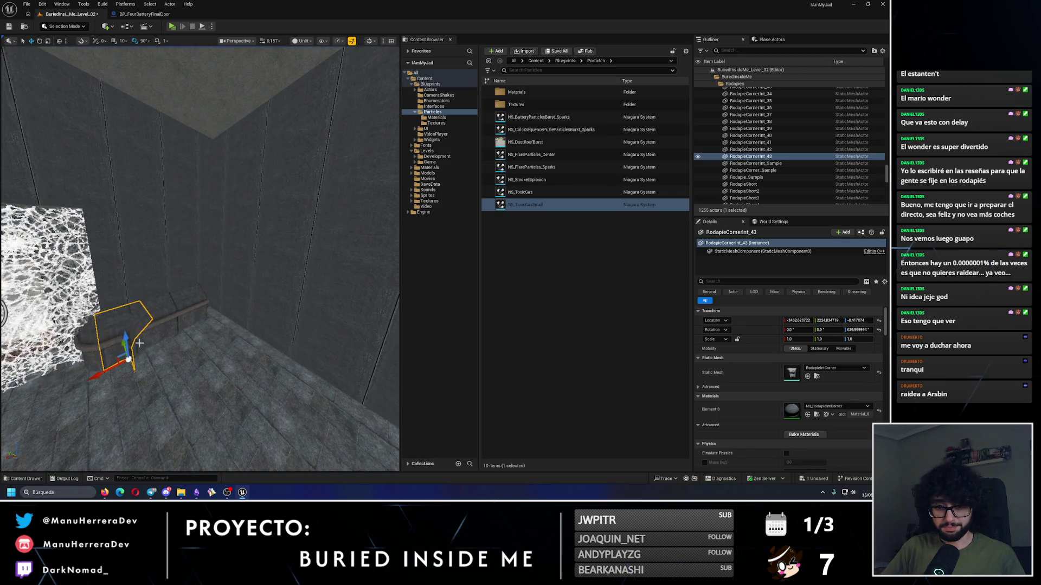
Step: Nudge the new inner corner RodapieCornerInt_43 into the corner and lower it slightly
{"action": "left_click_drag", "start_coordinate": [107, 374], "coordinate": [105, 375]}
{"action": "mouse_move", "coordinate": [183, 349]}
{"action": "left_mouse_down"}
{"action": "mouse_move", "coordinate": [205, 320]}
{"action": "mouse_move", "coordinate": [192, 361]}
{"action": "mouse_move", "coordinate": [225, 343]}
{"action": "left_mouse_up"}
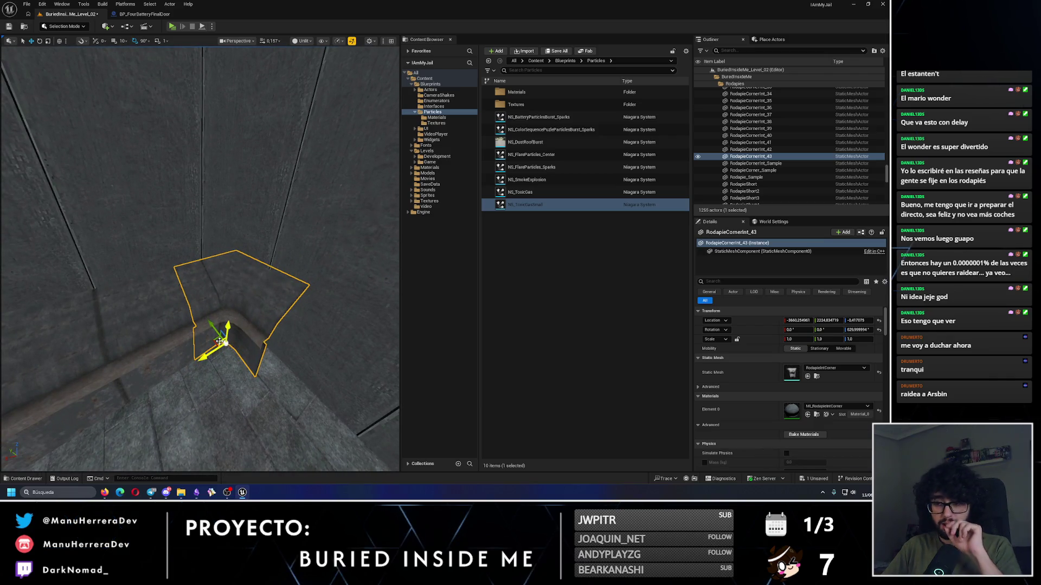
{"action": "mouse_move", "coordinate": [209, 356]}
{"action": "left_mouse_down"}
{"action": "mouse_move", "coordinate": [254, 281]}
{"action": "mouse_move", "coordinate": [206, 352]}
{"action": "left_mouse_up"}
{"action": "mouse_move", "coordinate": [137, 340]}
{"action": "left_mouse_down"}
{"action": "mouse_move", "coordinate": [260, 352]}
{"action": "mouse_move", "coordinate": [201, 366]}
{"action": "left_mouse_up"}
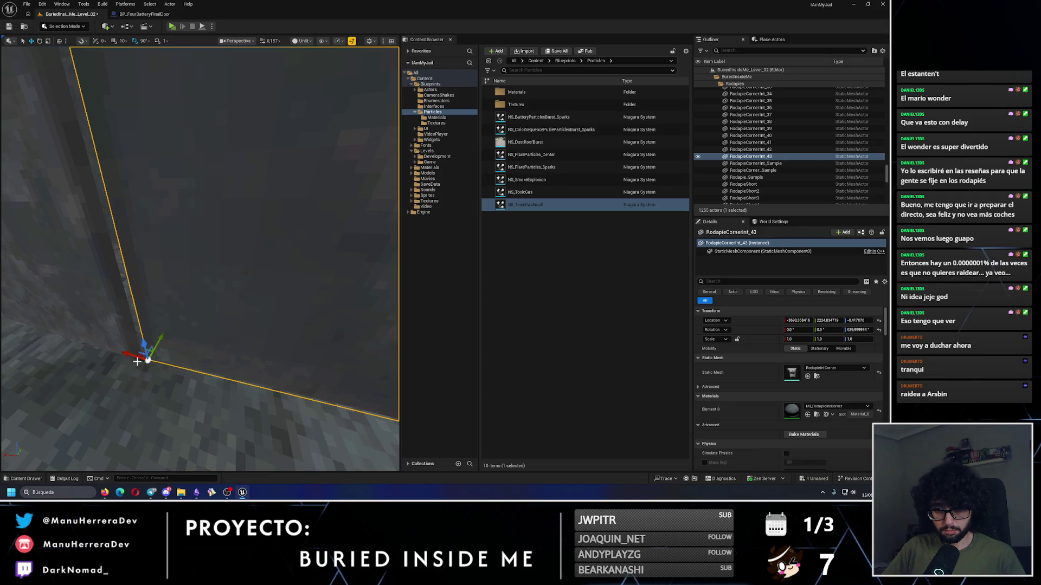
{"action": "mouse_move", "coordinate": [148, 361]}
{"action": "left_mouse_down"}
{"action": "mouse_move", "coordinate": [130, 380]}
{"action": "mouse_move", "coordinate": [176, 301]}
{"action": "mouse_move", "coordinate": [85, 319]}
{"action": "left_mouse_up"}
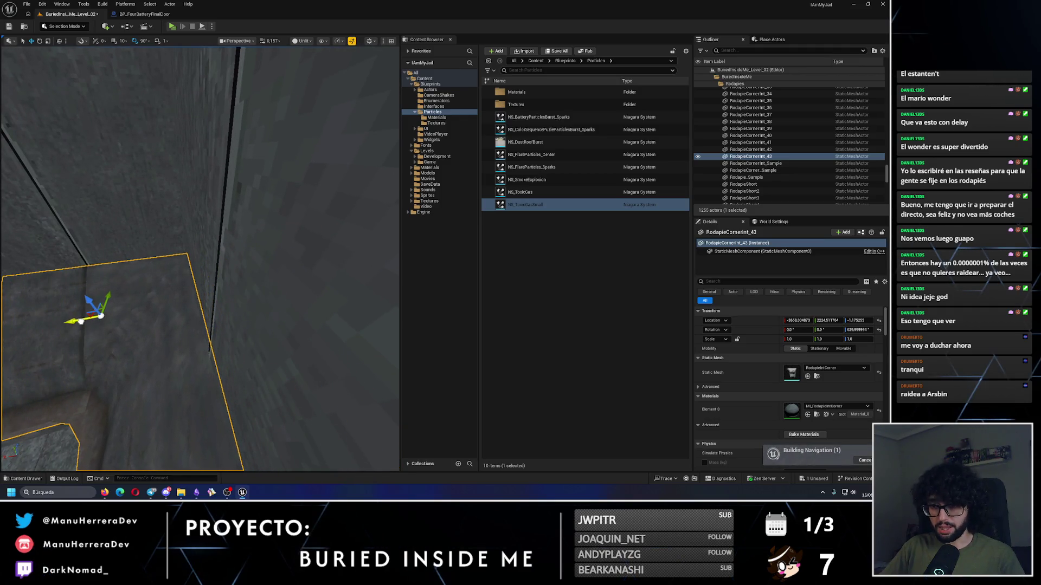
{"action": "scroll", "coordinate": [201, 258], "scroll_direction": "down", "scroll_amount": 5}
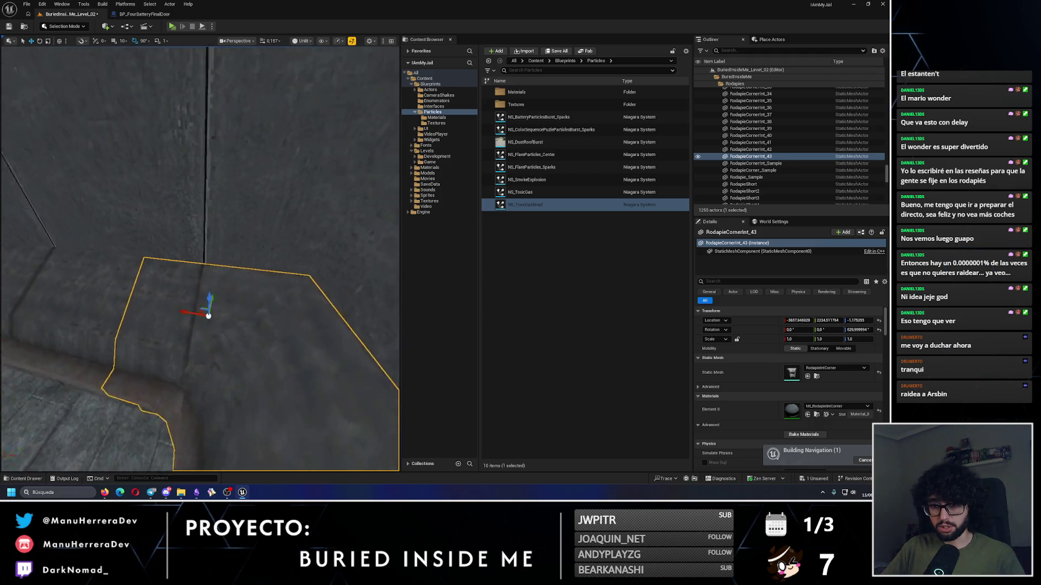
{"action": "scroll", "coordinate": [201, 257], "scroll_direction": "up", "scroll_amount": 5}
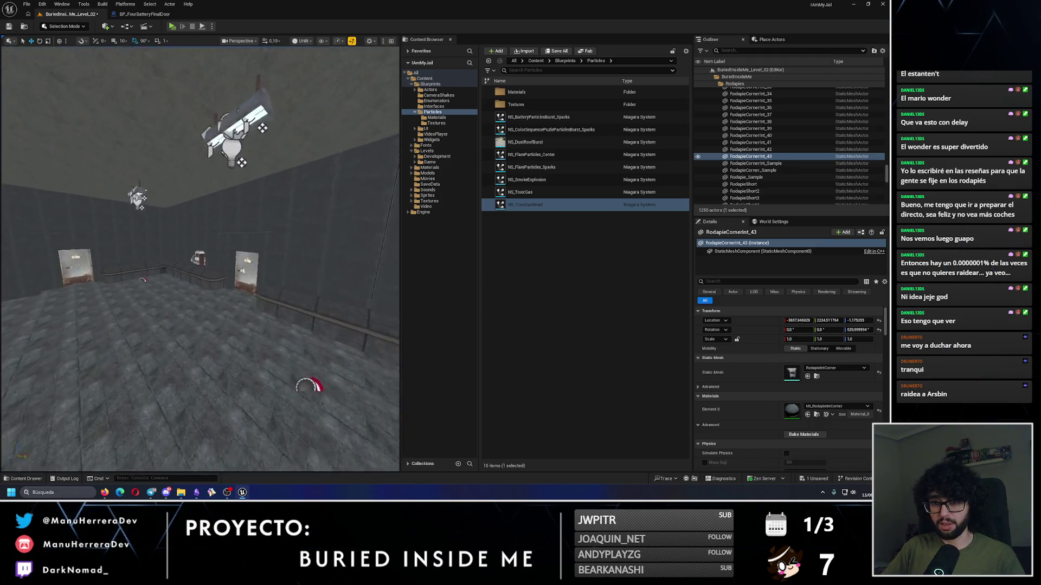
Step: Select the extra baseboard pieces along the corridor wall, including Rodapie_439
{"action": "scroll", "coordinate": [201, 258], "scroll_direction": "up", "scroll_amount": 5}
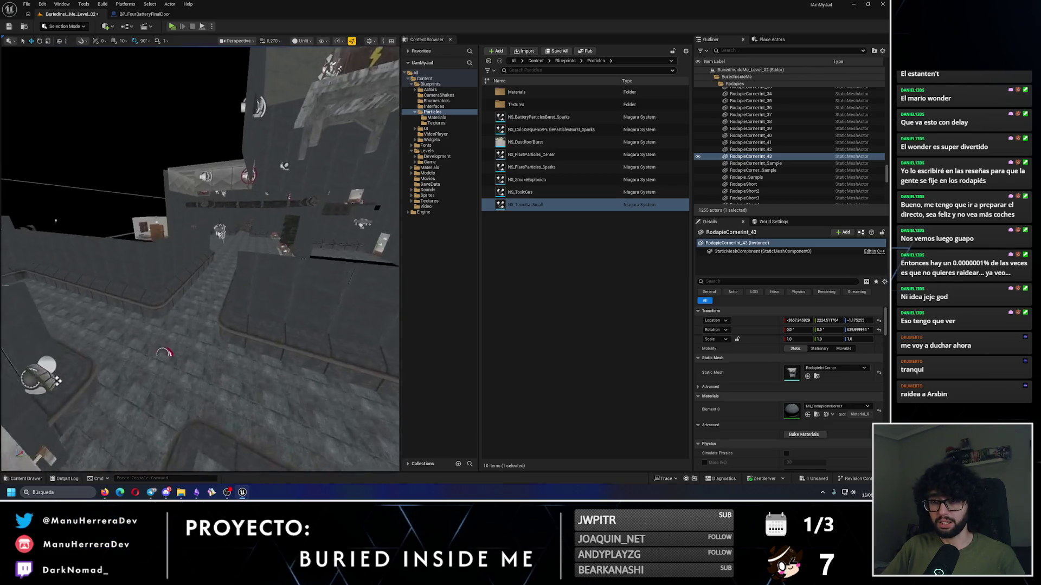
{"action": "scroll", "coordinate": [200, 257], "scroll_direction": "up", "scroll_amount": 5}
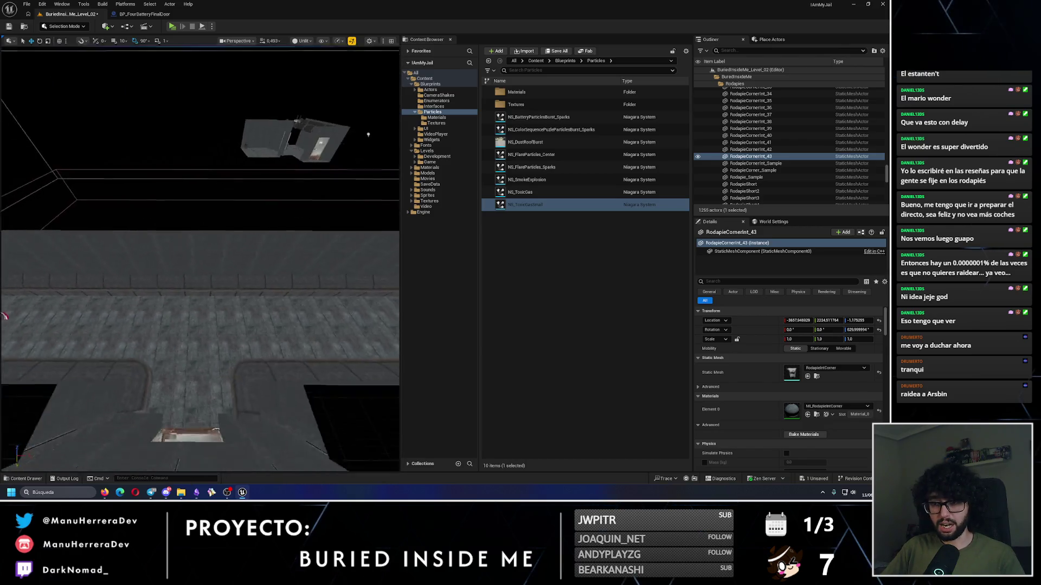
{"action": "left_click", "coordinate": [78, 279]}
{"action": "left_click", "coordinate": [116, 278], "text": "ctrl"}
{"action": "left_click", "coordinate": [100, 278], "text": "ctrl"}
{"action": "left_click", "coordinate": [112, 276], "text": "ctrl"}
{"action": "left_click", "coordinate": [140, 277], "text": "ctrl"}
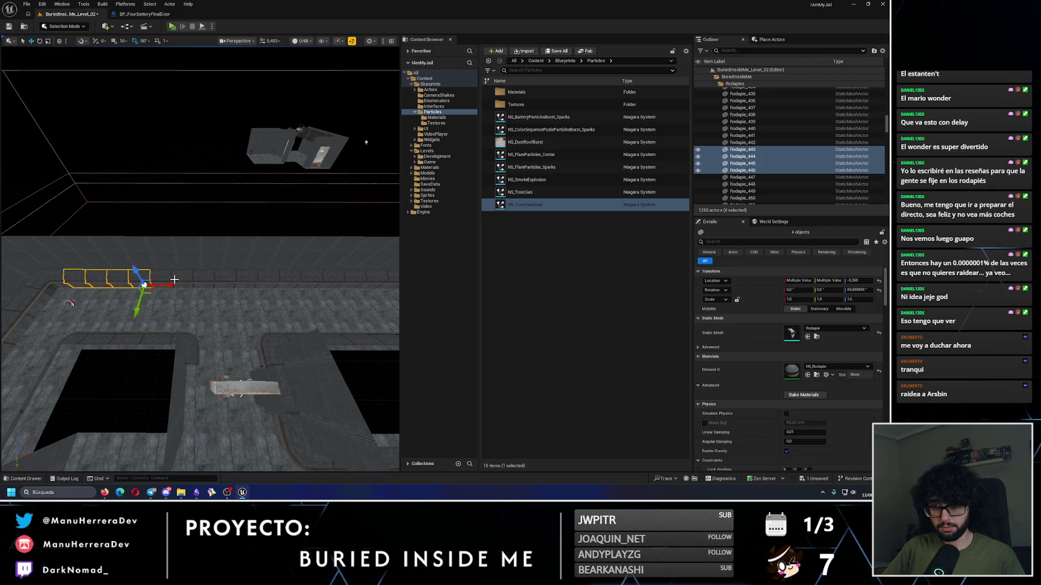
{"action": "left_click", "coordinate": [247, 277]}
{"action": "right_click", "coordinate": [302, 274]}
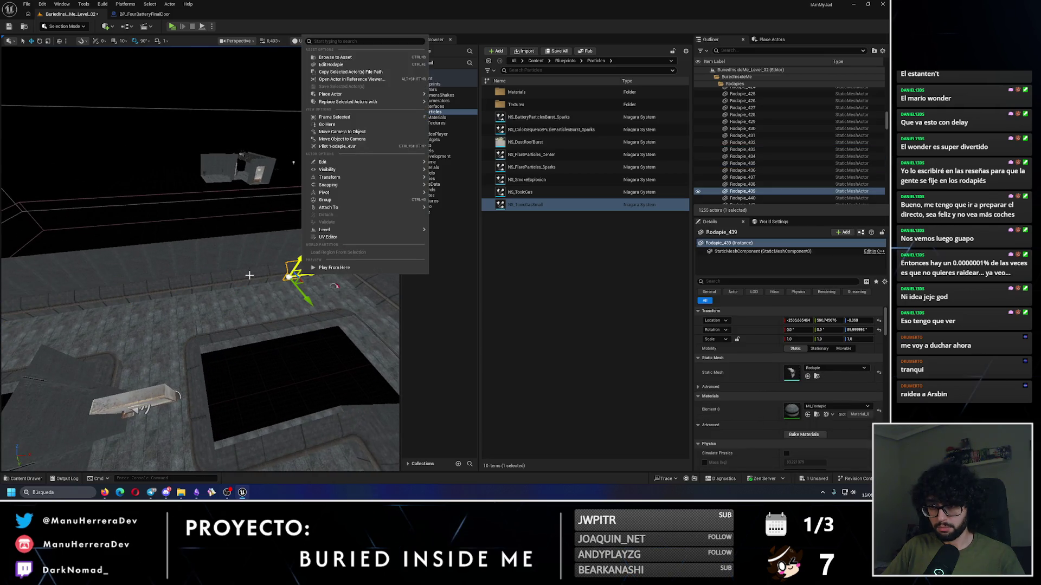
{"action": "key", "text": "Escape"}
{"action": "key", "text": "ctrl+z"}
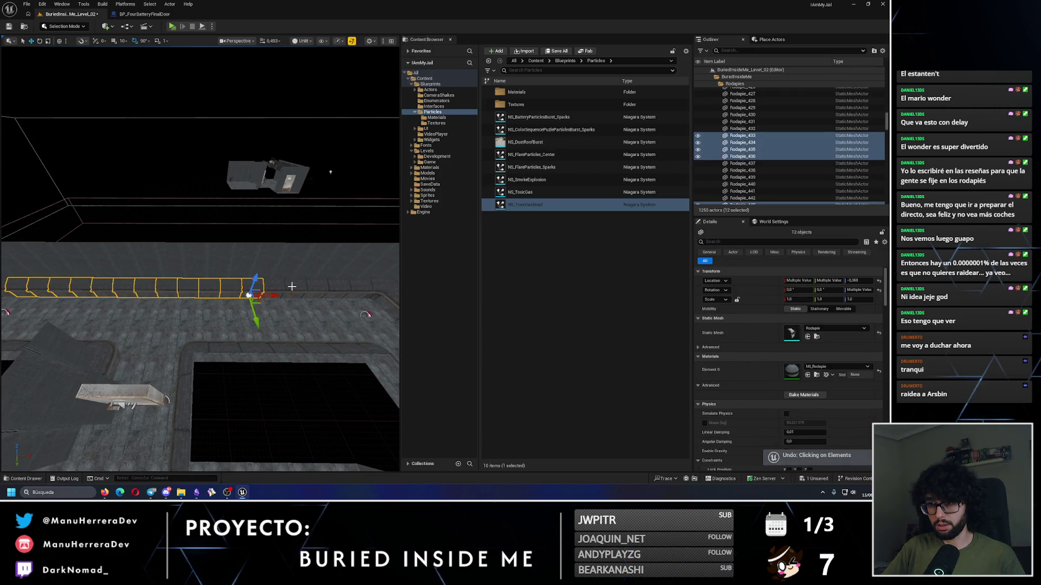
Step: Check the selected baseboard rail against the wall and remove those pieces
{"action": "left_click_drag", "start_coordinate": [305, 287], "coordinate": [286, 413]}
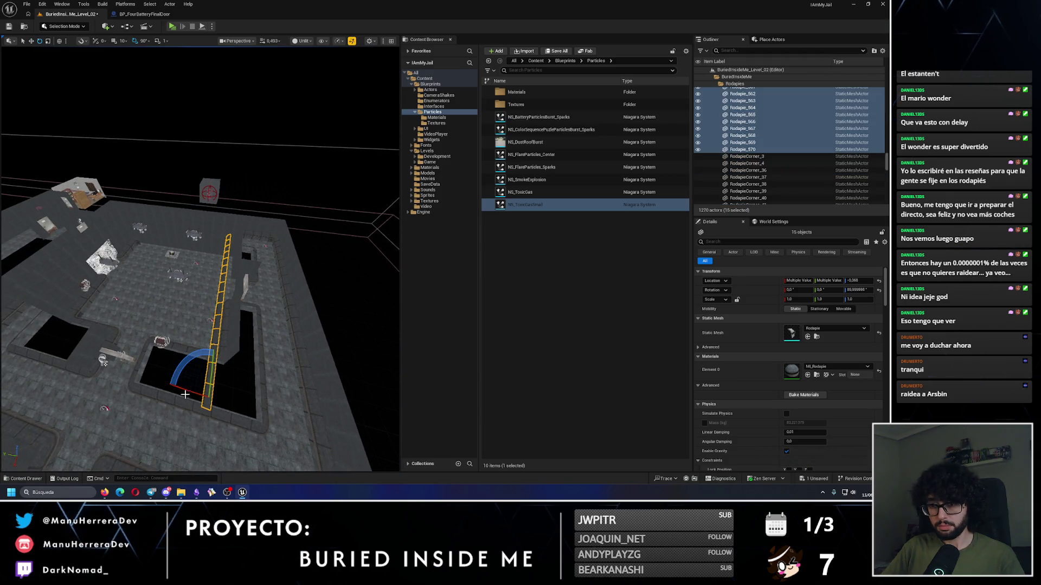
{"action": "mouse_move", "coordinate": [201, 299]}
{"action": "left_mouse_down"}
{"action": "mouse_move", "coordinate": [176, 327]}
{"action": "mouse_move", "coordinate": [200, 318]}
{"action": "mouse_move", "coordinate": [195, 258]}
{"action": "mouse_move", "coordinate": [217, 260]}
{"action": "mouse_move", "coordinate": [249, 241]}
{"action": "mouse_move", "coordinate": [244, 280]}
{"action": "mouse_move", "coordinate": [229, 294]}
{"action": "left_mouse_up"}
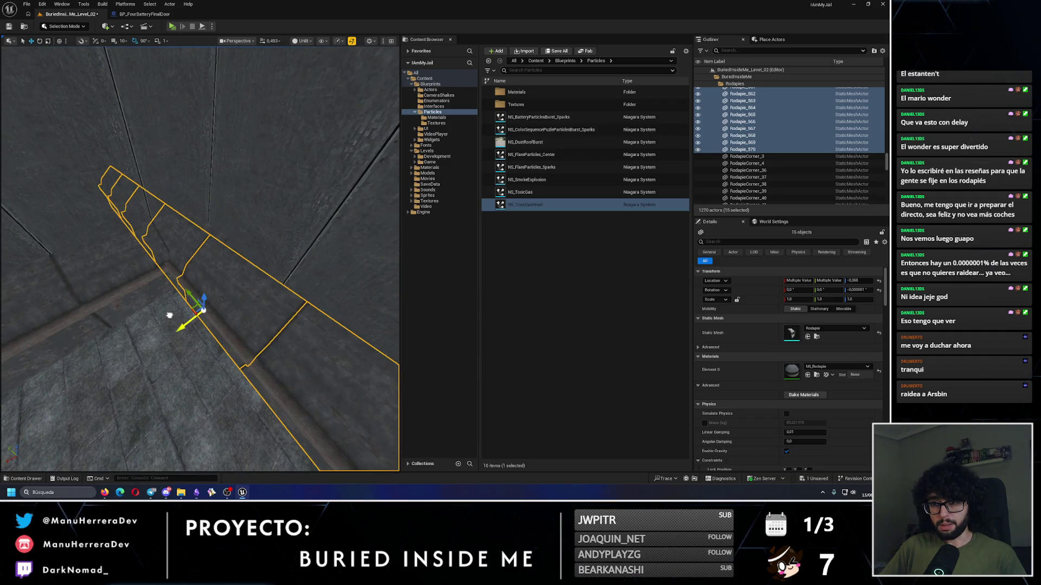
{"action": "left_click_drag", "start_coordinate": [229, 294], "coordinate": [177, 268]}
{"action": "left_click", "coordinate": [184, 279]}
{"action": "key", "text": "ctrl+z"}
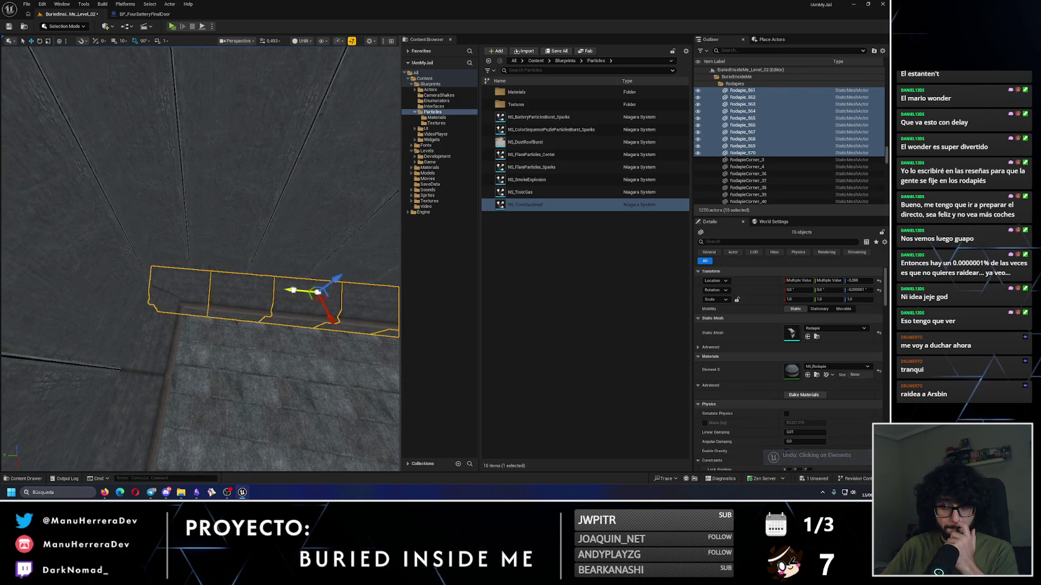
{"action": "mouse_move", "coordinate": [256, 290]}
{"action": "left_mouse_down"}
{"action": "mouse_move", "coordinate": [241, 263]}
{"action": "mouse_move", "coordinate": [187, 284]}
{"action": "mouse_move", "coordinate": [229, 254]}
{"action": "mouse_move", "coordinate": [219, 238]}
{"action": "mouse_move", "coordinate": [190, 302]}
{"action": "mouse_move", "coordinate": [172, 295]}
{"action": "mouse_move", "coordinate": [188, 305]}
{"action": "mouse_move", "coordinate": [218, 279]}
{"action": "left_mouse_up"}
{"action": "key", "text": "ctrl+z"}
{"action": "key", "text": "ctrl+z"}
{"action": "key", "text": "ctrl+z"}
{"action": "key", "text": "ctrl+z"}
{"action": "key", "text": "ctrl+z"}
Step: Remove stray baseboard Rodapie_565, restoring any piece deleted by mistake
{"action": "left_click_drag", "start_coordinate": [72, 307], "coordinate": [72, 306]}
{"action": "left_click", "coordinate": [72, 307]}
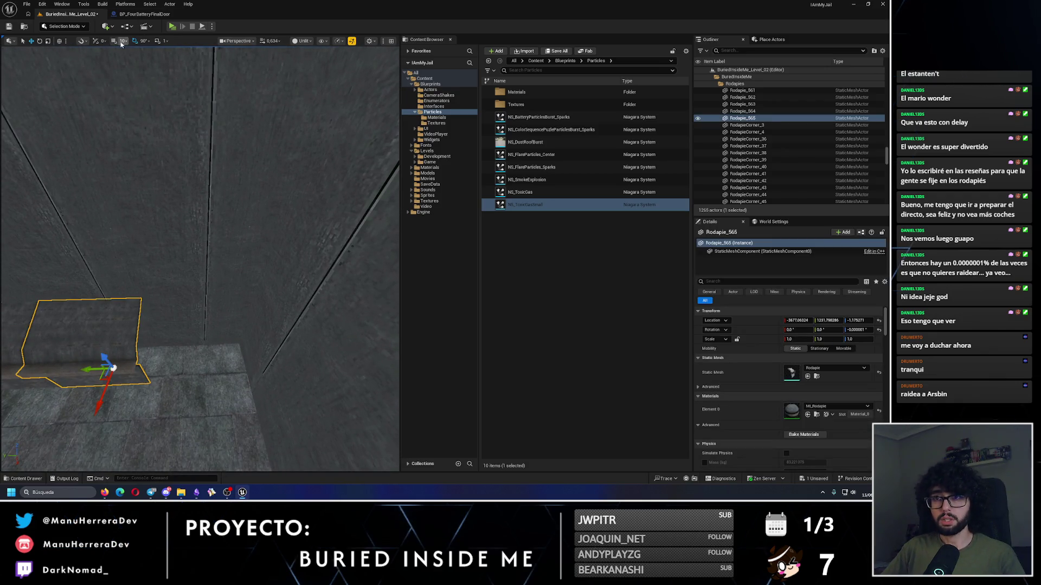
{"action": "key", "text": "ctrl+z"}
{"action": "key", "text": "ctrl+y"}
{"action": "key", "text": "ctrl+z"}
{"action": "mouse_move", "coordinate": [153, 306]}
{"action": "left_mouse_down"}
{"action": "mouse_move", "coordinate": [287, 284]}
{"action": "mouse_move", "coordinate": [290, 367]}
{"action": "left_mouse_up"}
{"action": "left_click", "coordinate": [359, 385]}
Step: Move RodapieCornerInt_44 into the corner by the door and check its fit
{"action": "mouse_move", "coordinate": [279, 287]}
{"action": "left_mouse_down"}
{"action": "mouse_move", "coordinate": [287, 303]}
{"action": "mouse_move", "coordinate": [279, 287]}
{"action": "mouse_move", "coordinate": [279, 310]}
{"action": "left_mouse_up"}
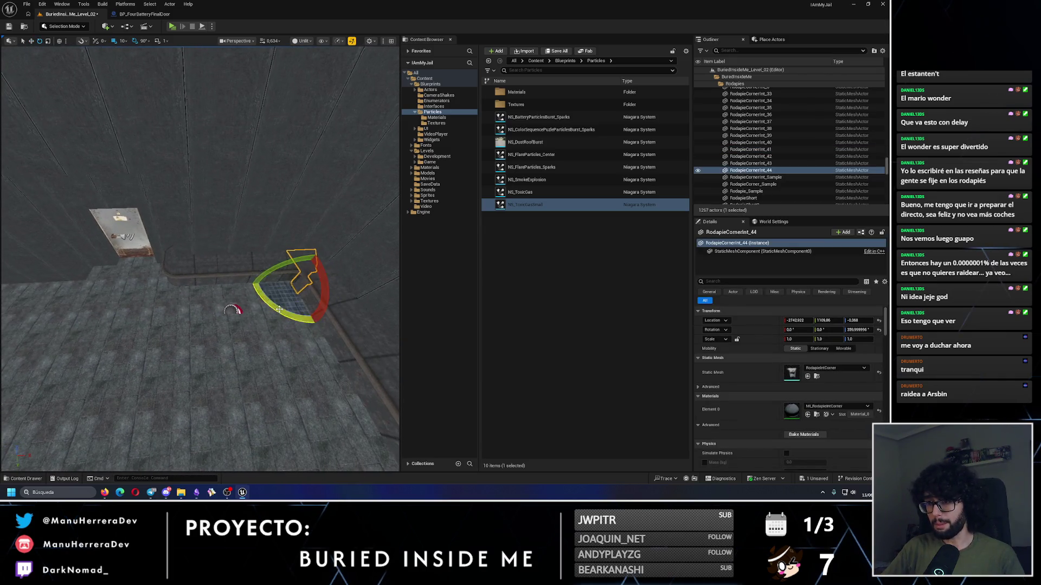
{"action": "mouse_move", "coordinate": [154, 283]}
{"action": "left_mouse_down"}
{"action": "mouse_move", "coordinate": [60, 233]}
{"action": "mouse_move", "coordinate": [153, 306]}
{"action": "left_mouse_up"}
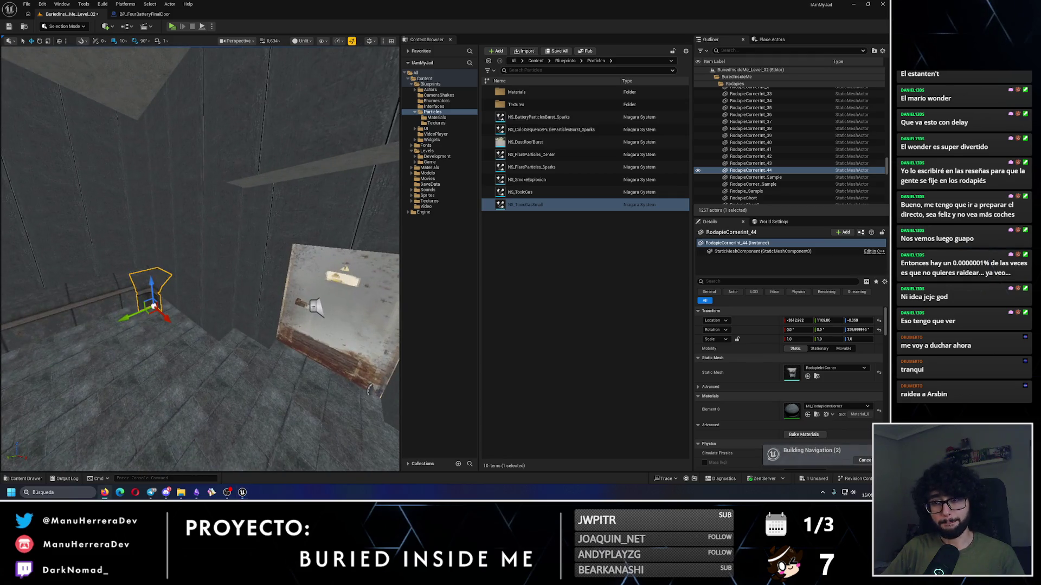
{"action": "left_click_drag", "start_coordinate": [217, 321], "coordinate": [63, 274]}
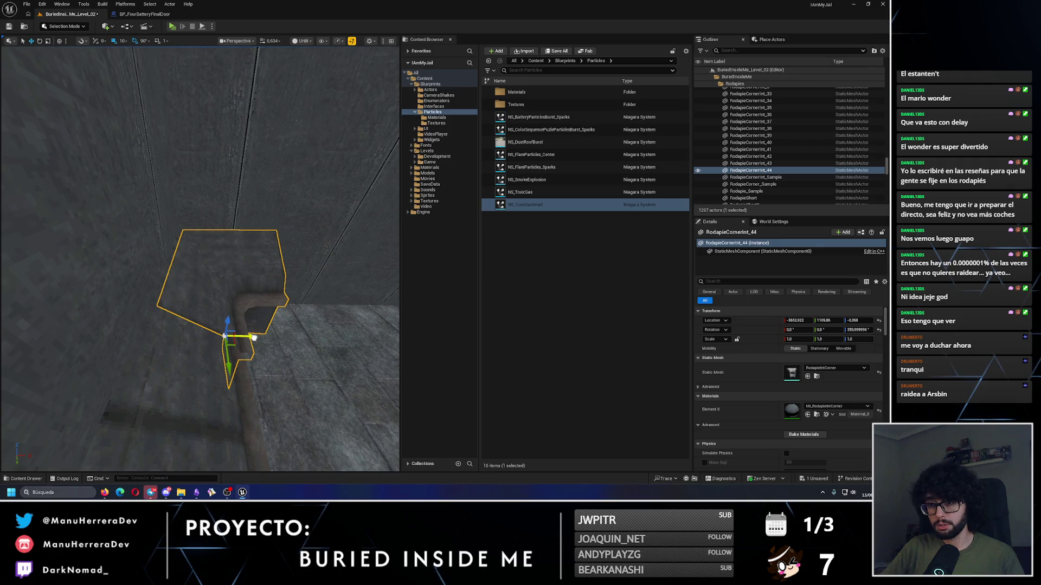
{"action": "key", "text": "f"}
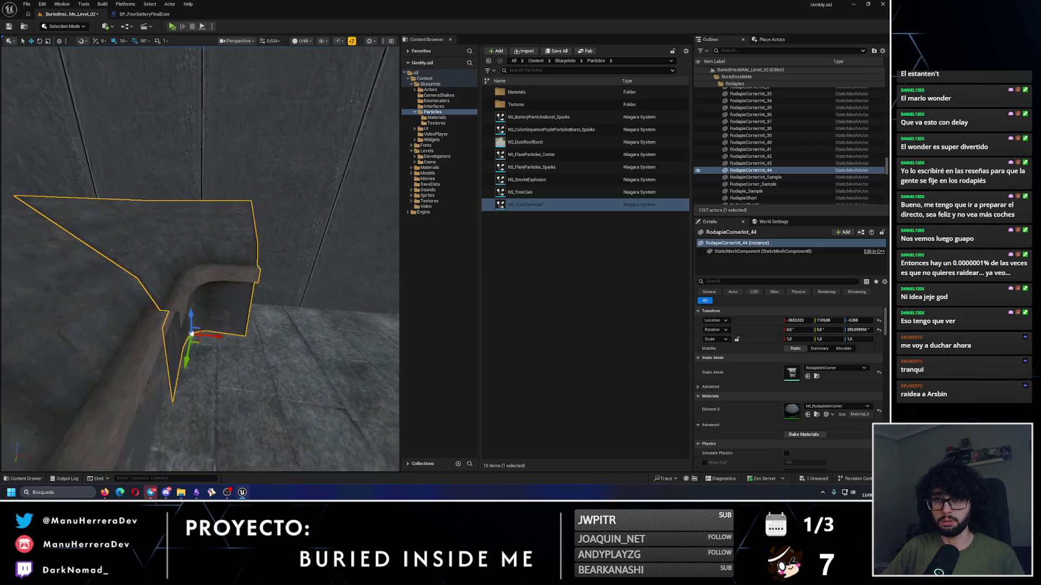
{"action": "left_click_drag", "start_coordinate": [123, 103], "coordinate": [123, 63]}
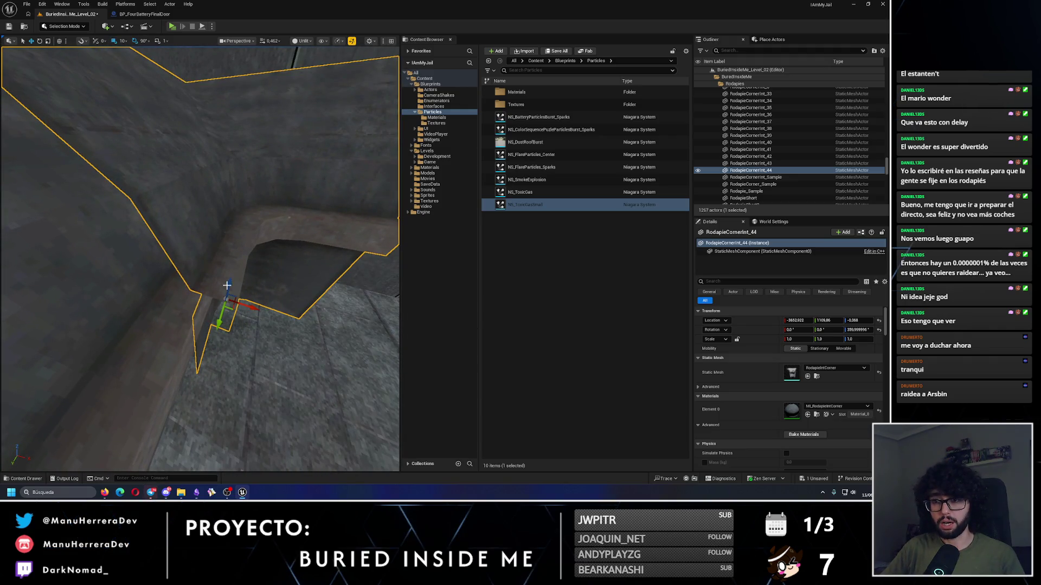
{"action": "left_click_drag", "start_coordinate": [123, 62], "coordinate": [112, 37]}
{"action": "mouse_move", "coordinate": [141, 73]}
{"action": "left_mouse_down"}
{"action": "mouse_move", "coordinate": [224, 300]}
{"action": "mouse_move", "coordinate": [304, 391]}
{"action": "mouse_move", "coordinate": [271, 371]}
{"action": "left_mouse_up"}
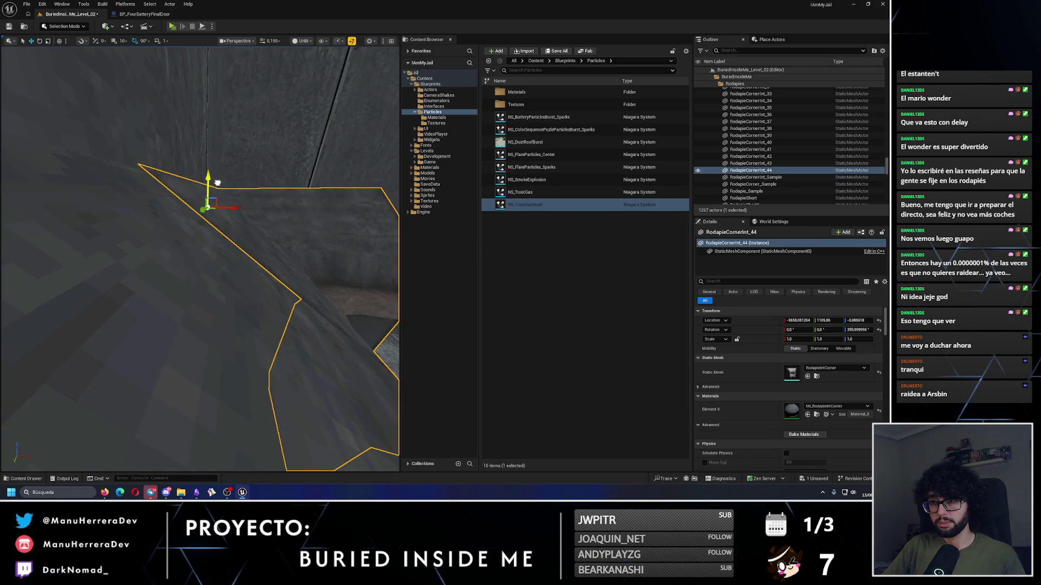
{"action": "left_click_drag", "start_coordinate": [218, 183], "coordinate": [329, 237]}
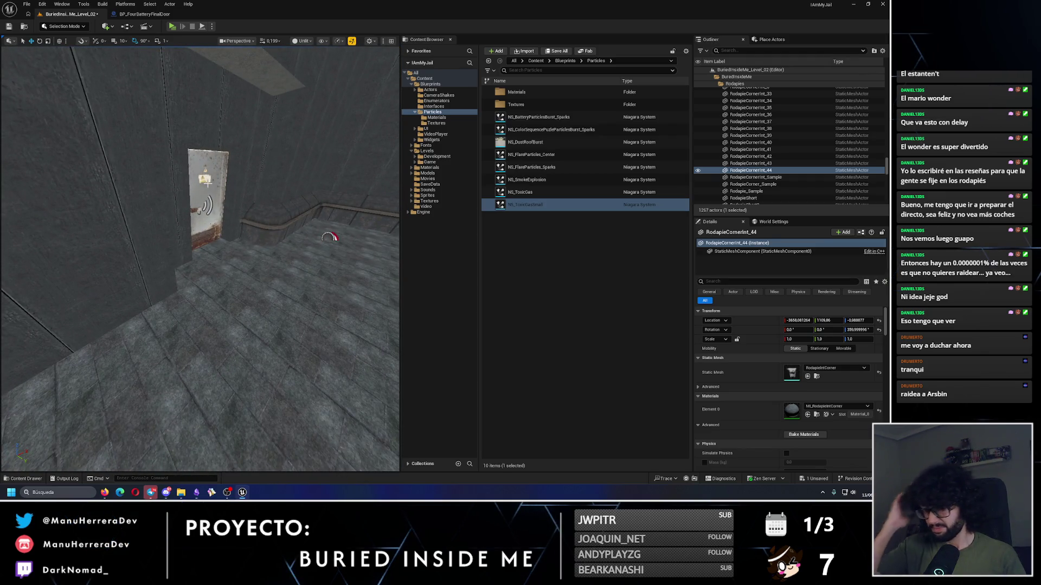
{"action": "left_click_drag", "start_coordinate": [188, 205], "coordinate": [160, 273]}
Step: Delete the redundant baseboard pieces Rodapie_545–548 on the door wall
{"action": "left_click", "coordinate": [160, 273]}
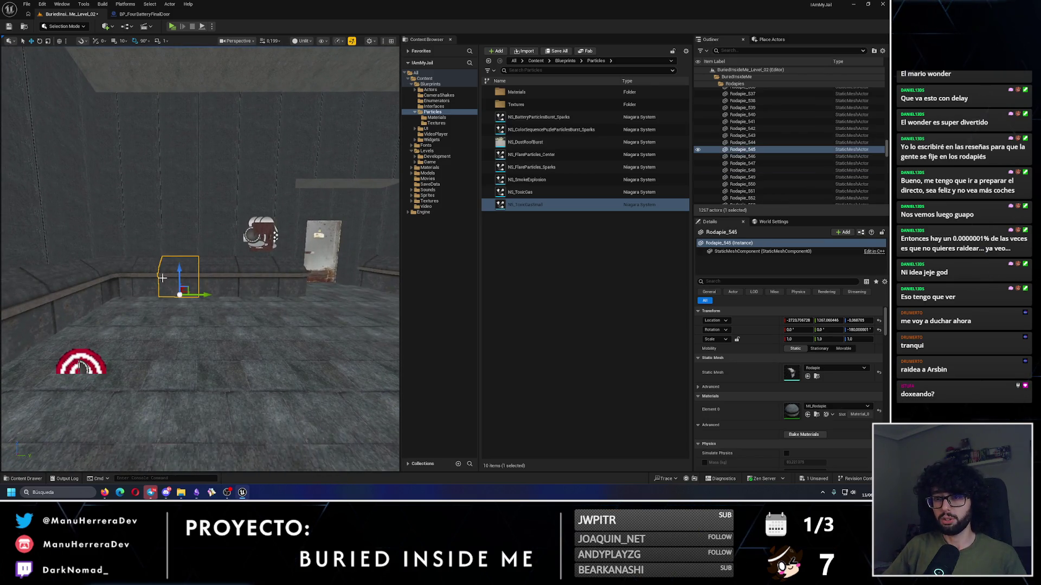
{"action": "left_click", "coordinate": [189, 280], "text": "ctrl"}
{"action": "left_click", "coordinate": [232, 278], "text": "ctrl"}
{"action": "left_click", "coordinate": [277, 277], "text": "ctrl"}
{"action": "mouse_move", "coordinate": [278, 276]}
{"action": "left_mouse_down"}
{"action": "mouse_move", "coordinate": [233, 287]}
{"action": "mouse_move", "coordinate": [374, 323]}
{"action": "mouse_move", "coordinate": [390, 287]}
{"action": "mouse_move", "coordinate": [298, 227]}
{"action": "left_mouse_up"}
{"action": "key", "text": "e"}
{"action": "left_click_drag", "start_coordinate": [194, 219], "coordinate": [194, 220]}
{"action": "mouse_move", "coordinate": [217, 268]}
{"action": "left_mouse_down"}
{"action": "mouse_move", "coordinate": [220, 280]}
{"action": "mouse_move", "coordinate": [173, 257]}
{"action": "mouse_move", "coordinate": [138, 264]}
{"action": "mouse_move", "coordinate": [154, 259]}
{"action": "left_mouse_up"}
{"action": "key", "text": "Delete"}
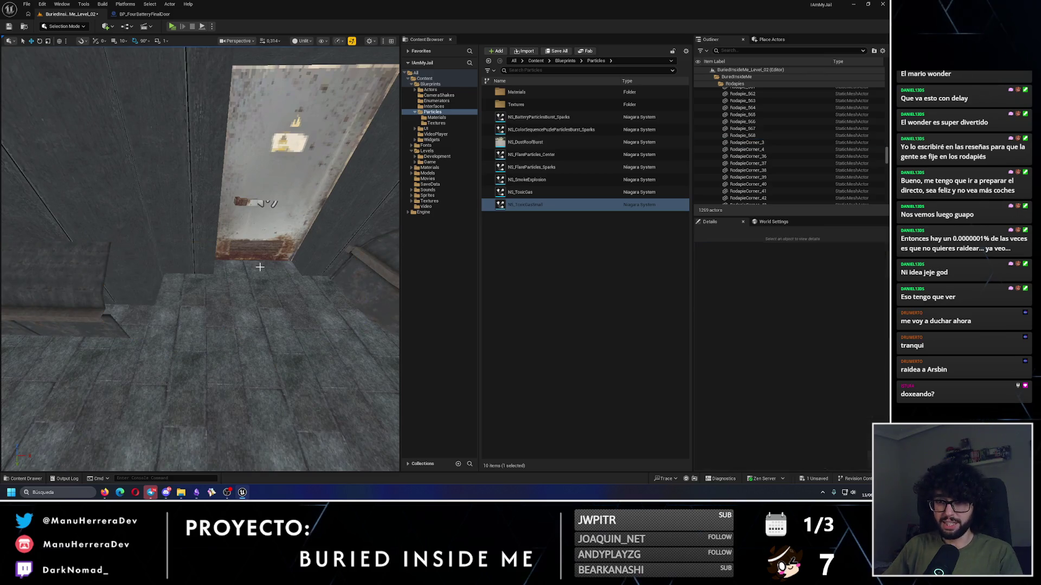
Step: Select the room's level mesh and bring up its actor actions
{"action": "left_click_drag", "start_coordinate": [260, 267], "coordinate": [386, 297]}
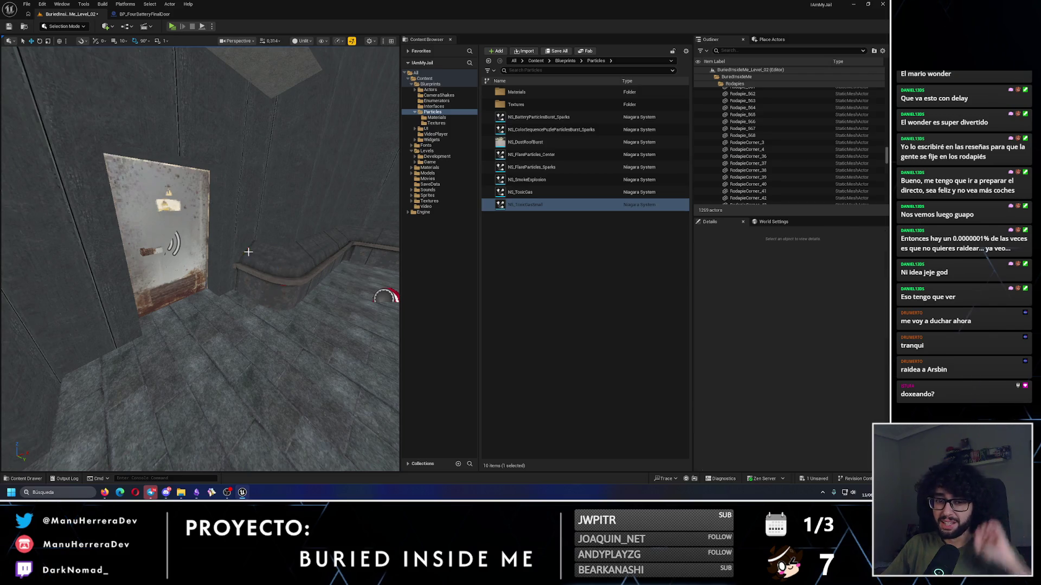
{"action": "left_click", "coordinate": [246, 256]}
{"action": "scroll", "coordinate": [247, 256], "scroll_direction": "down", "scroll_amount": 3}
{"action": "right_click", "coordinate": [180, 217]}
Step: Select the corner baseboard RodapieCorner_61 and toggle it between rotate and move modes
{"action": "type", "text": "e"}
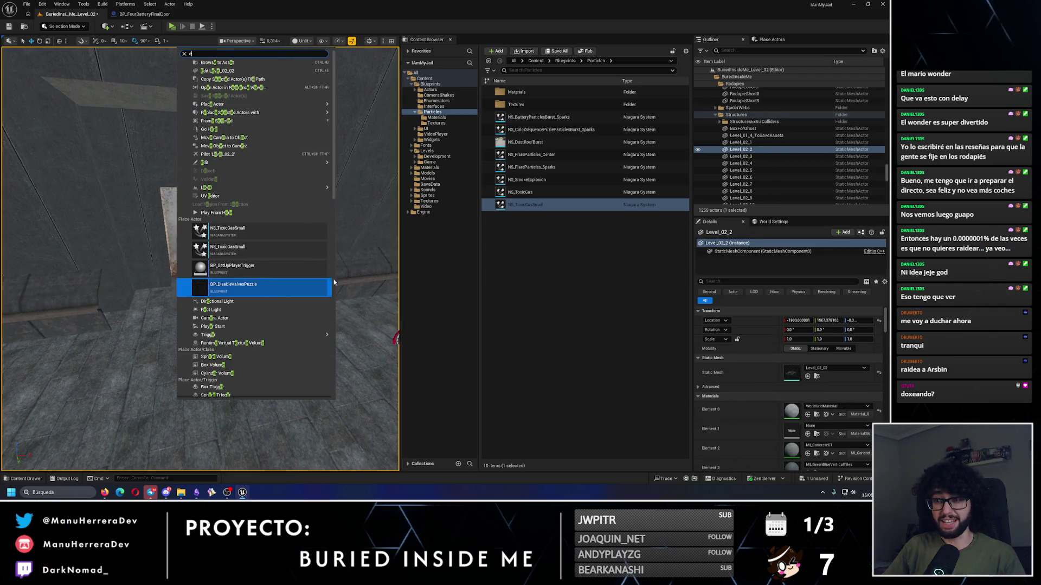
{"action": "key", "text": "Escape"}
{"action": "left_click", "coordinate": [274, 261]}
{"action": "key", "text": "e"}
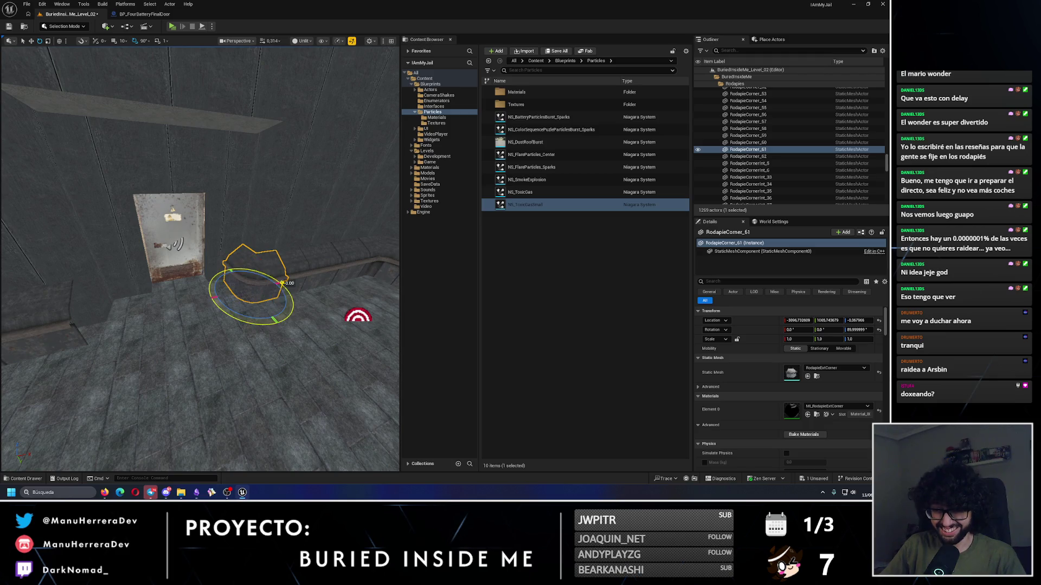
{"action": "mouse_move", "coordinate": [255, 325]}
{"action": "left_mouse_down"}
{"action": "mouse_move", "coordinate": [261, 342]}
{"action": "mouse_move", "coordinate": [245, 369]}
{"action": "mouse_move", "coordinate": [265, 373]}
{"action": "mouse_move", "coordinate": [206, 369]}
{"action": "mouse_move", "coordinate": [206, 347]}
{"action": "mouse_move", "coordinate": [261, 293]}
{"action": "mouse_move", "coordinate": [230, 291]}
{"action": "mouse_move", "coordinate": [251, 279]}
{"action": "mouse_move", "coordinate": [216, 295]}
{"action": "mouse_move", "coordinate": [206, 279]}
{"action": "mouse_move", "coordinate": [242, 277]}
{"action": "left_mouse_up"}
{"action": "right_click", "coordinate": [245, 369]}
{"action": "left_click", "coordinate": [245, 370]}
Step: Nudge baseboard Rodapie_569 along the wall by the door, then undo that move
{"action": "left_click", "coordinate": [210, 304]}
{"action": "left_click_drag", "start_coordinate": [189, 338], "coordinate": [200, 288]}
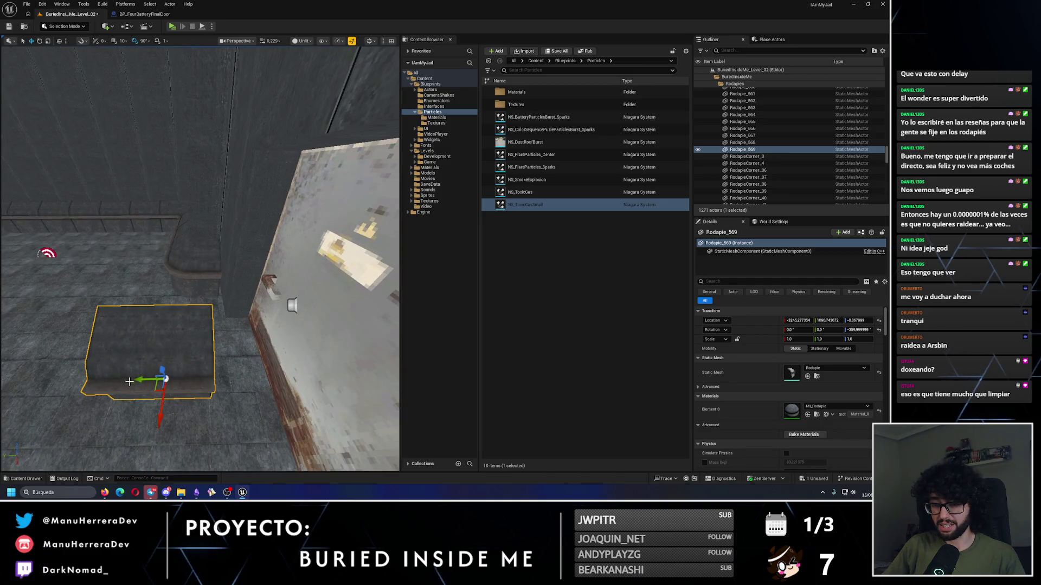
{"action": "mouse_move", "coordinate": [264, 305]}
{"action": "left_mouse_down"}
{"action": "mouse_move", "coordinate": [320, 325]}
{"action": "mouse_move", "coordinate": [218, 282]}
{"action": "mouse_move", "coordinate": [241, 259]}
{"action": "mouse_move", "coordinate": [201, 255]}
{"action": "mouse_move", "coordinate": [200, 283]}
{"action": "mouse_move", "coordinate": [210, 245]}
{"action": "mouse_move", "coordinate": [196, 236]}
{"action": "mouse_move", "coordinate": [197, 111]}
{"action": "mouse_move", "coordinate": [205, 171]}
{"action": "mouse_move", "coordinate": [224, 189]}
{"action": "mouse_move", "coordinate": [200, 190]}
{"action": "left_mouse_up"}
{"action": "scroll", "coordinate": [225, 189], "scroll_direction": "down", "scroll_amount": 1}
{"action": "key", "text": "ctrl+z"}
{"action": "scroll", "coordinate": [227, 201], "scroll_direction": "down", "scroll_amount": 2}
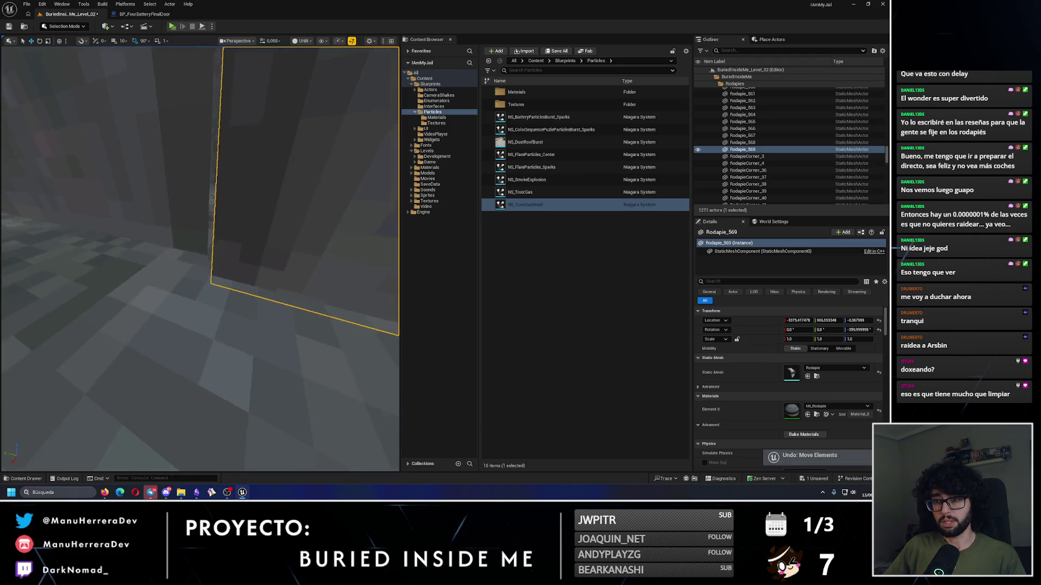
Step: Slide Rodapie_569 flush against the wall and check the wall corner
{"action": "mouse_move", "coordinate": [217, 223]}
{"action": "left_mouse_down"}
{"action": "mouse_move", "coordinate": [209, 215]}
{"action": "mouse_move", "coordinate": [210, 229]}
{"action": "mouse_move", "coordinate": [181, 225]}
{"action": "left_mouse_up"}
{"action": "scroll", "coordinate": [210, 230], "scroll_direction": "down", "scroll_amount": 1}
{"action": "scroll", "coordinate": [180, 225], "scroll_direction": "down", "scroll_amount": 1}
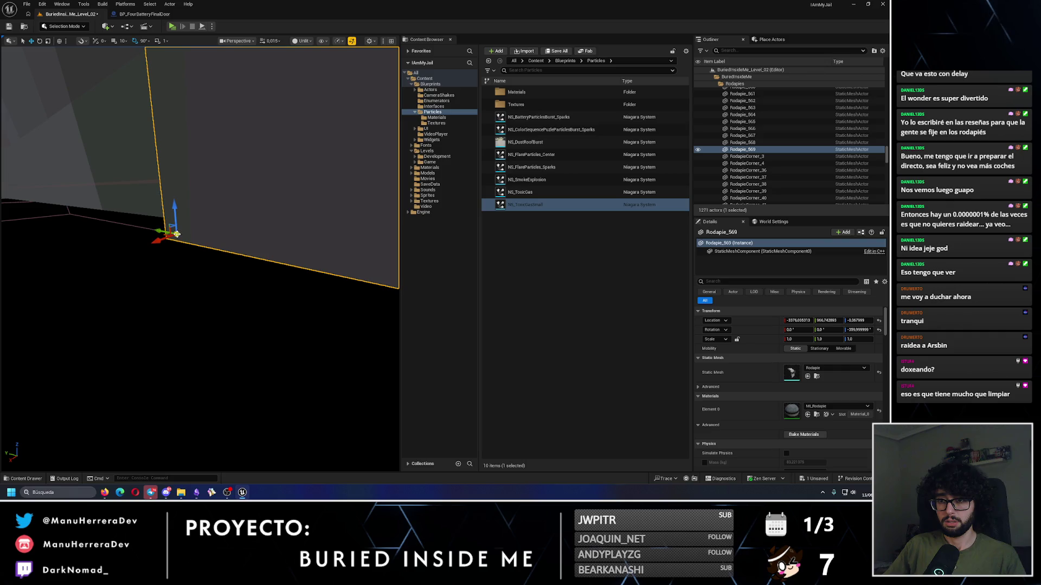
{"action": "mouse_move", "coordinate": [154, 246]}
{"action": "left_mouse_down"}
{"action": "mouse_move", "coordinate": [259, 229]}
{"action": "mouse_move", "coordinate": [176, 239]}
{"action": "mouse_move", "coordinate": [182, 225]}
{"action": "mouse_move", "coordinate": [108, 420]}
{"action": "mouse_move", "coordinate": [49, 403]}
{"action": "left_mouse_up"}
{"action": "mouse_move", "coordinate": [201, 260]}
{"action": "left_mouse_down"}
{"action": "mouse_move", "coordinate": [146, 257]}
{"action": "mouse_move", "coordinate": [136, 227]}
{"action": "left_mouse_up"}
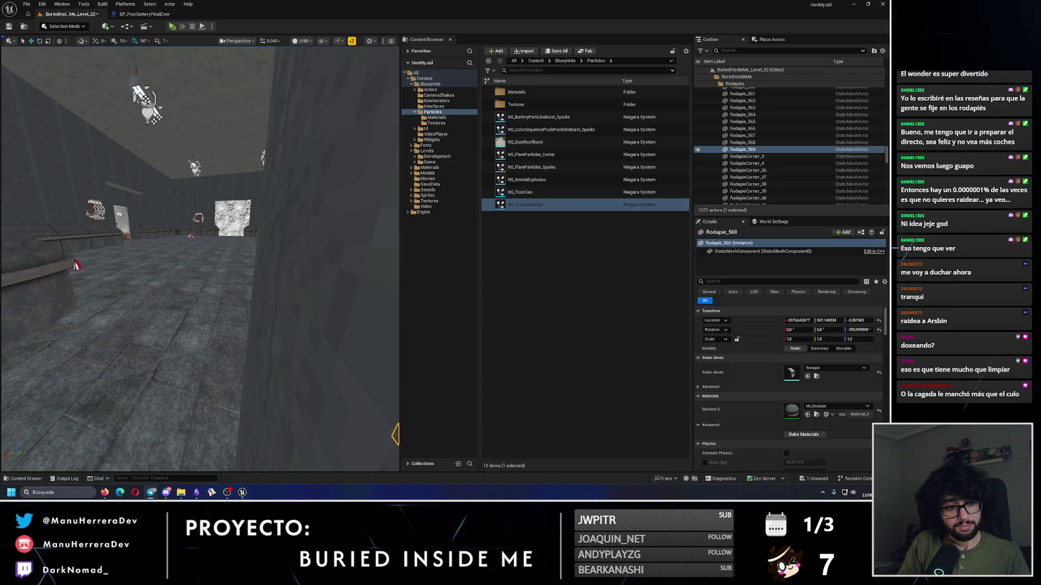
{"action": "left_click_drag", "start_coordinate": [205, 249], "coordinate": [160, 264]}
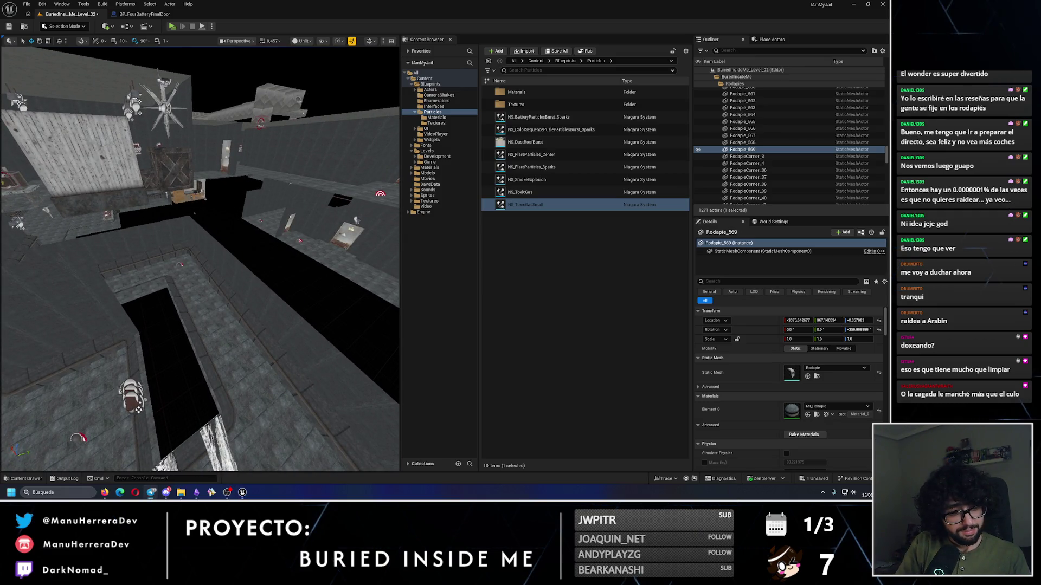
Step: Duplicate wall pipe Pipe_115 with a -90° rotation
{"action": "mouse_move", "coordinate": [158, 275]}
{"action": "left_mouse_down"}
{"action": "mouse_move", "coordinate": [142, 283]}
{"action": "mouse_move", "coordinate": [157, 275]}
{"action": "left_mouse_up"}
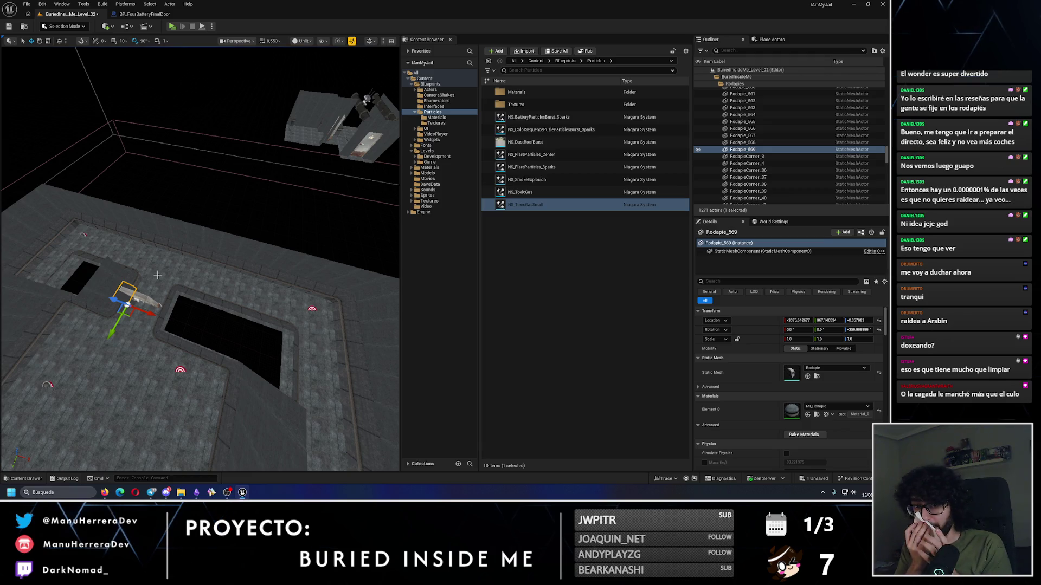
{"action": "mouse_move", "coordinate": [158, 275]}
{"action": "left_mouse_down"}
{"action": "mouse_move", "coordinate": [119, 233]}
{"action": "mouse_move", "coordinate": [141, 217]}
{"action": "mouse_move", "coordinate": [195, 233]}
{"action": "left_mouse_up"}
{"action": "left_click", "coordinate": [244, 260]}
{"action": "left_click_drag", "start_coordinate": [243, 260], "coordinate": [212, 234]}
{"action": "key", "text": "e"}
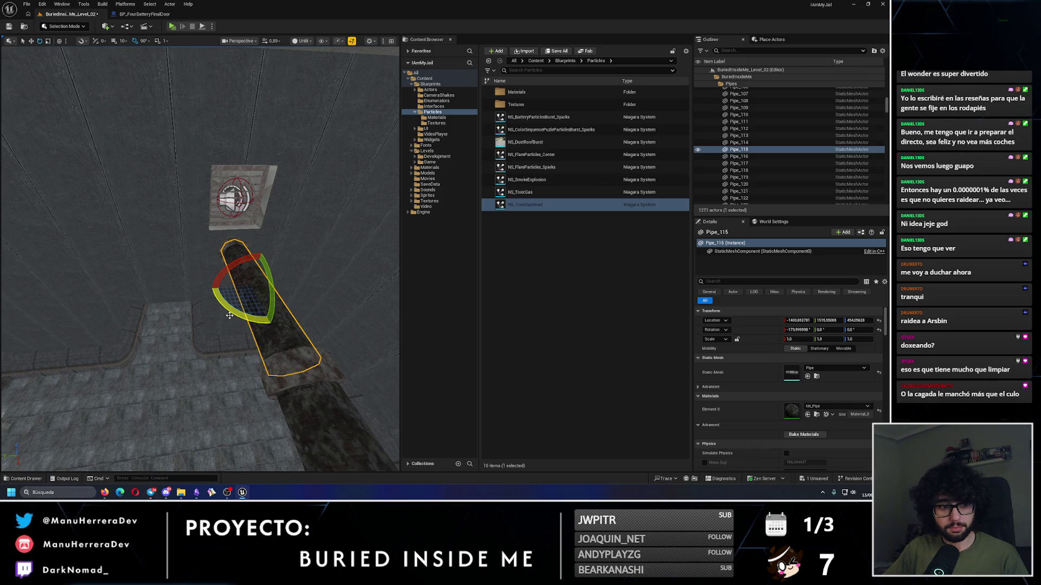
{"action": "mouse_move", "coordinate": [229, 316]}
{"action": "left_mouse_down"}
{"action": "mouse_move", "coordinate": [248, 295]}
{"action": "mouse_move", "coordinate": [174, 292]}
{"action": "left_mouse_up"}
{"action": "key", "text": "w"}
{"action": "scroll", "coordinate": [177, 302], "scroll_direction": "up", "scroll_amount": 5}
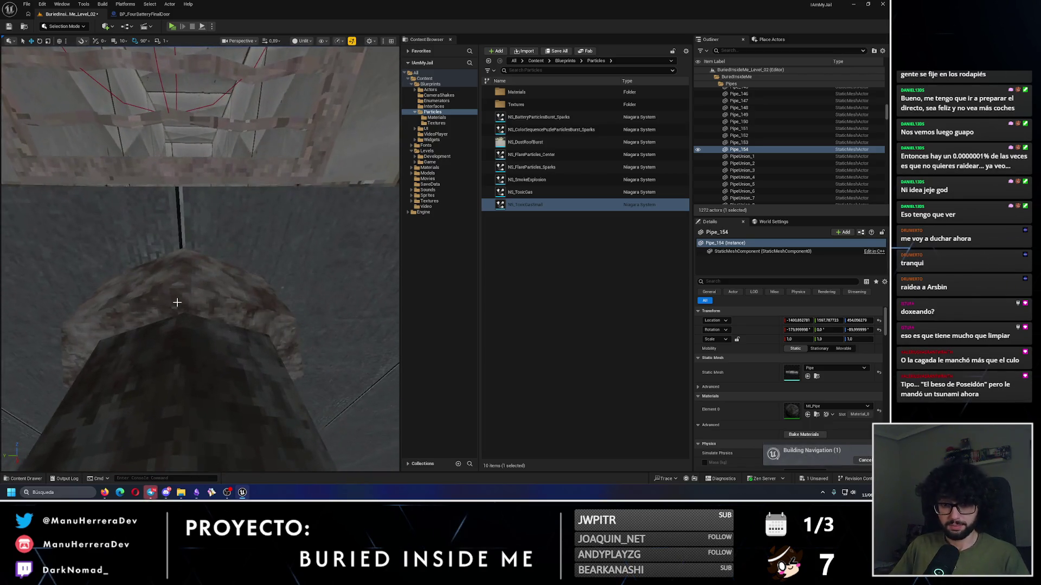
Step: Undo the bad move, frame Pipe_154 and shift it 50 units along X
{"action": "key", "text": "ctrl+z"}
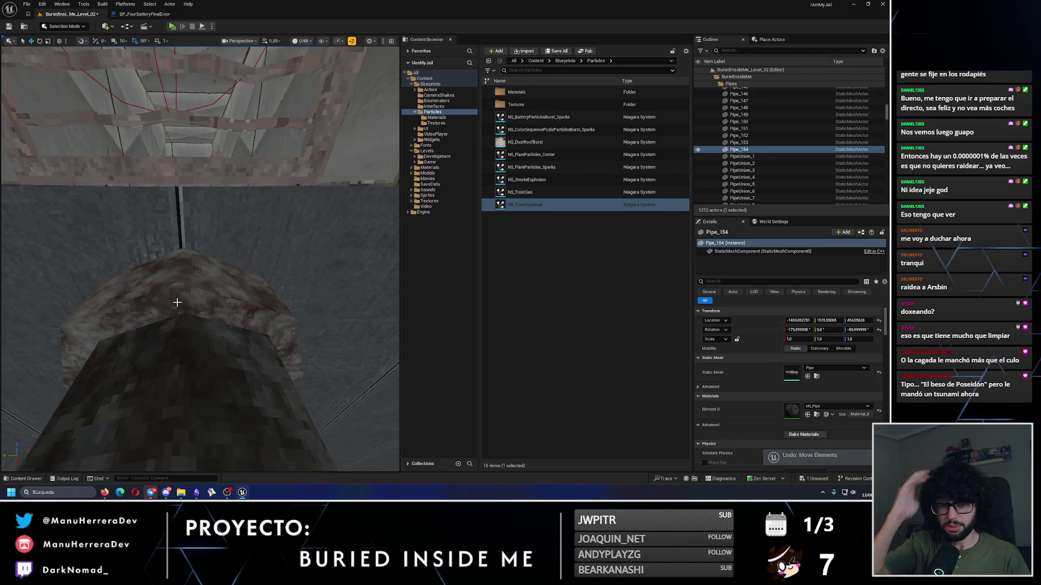
{"action": "key", "text": "f"}
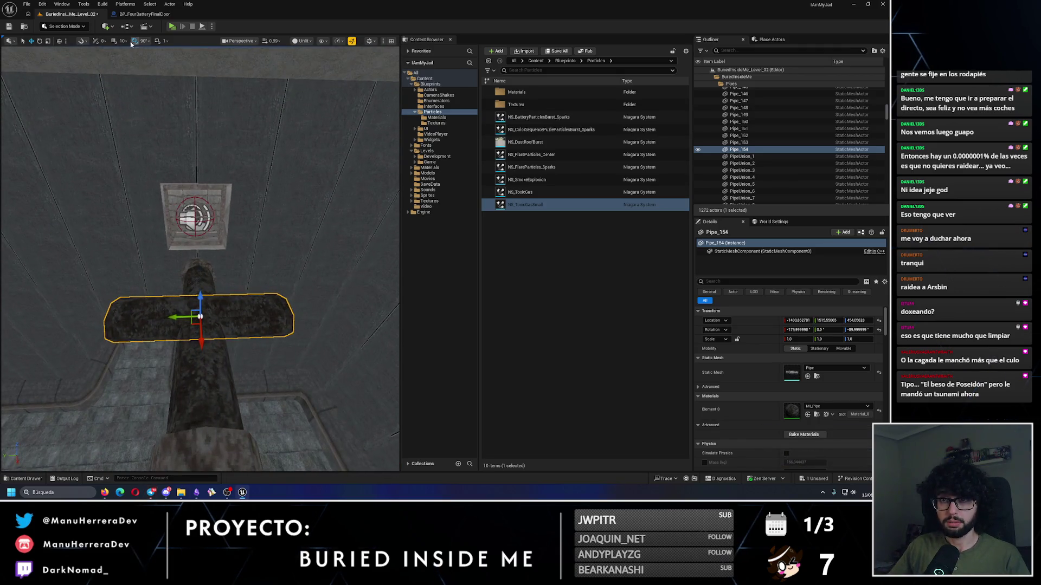
{"action": "right_click", "coordinate": [173, 317]}
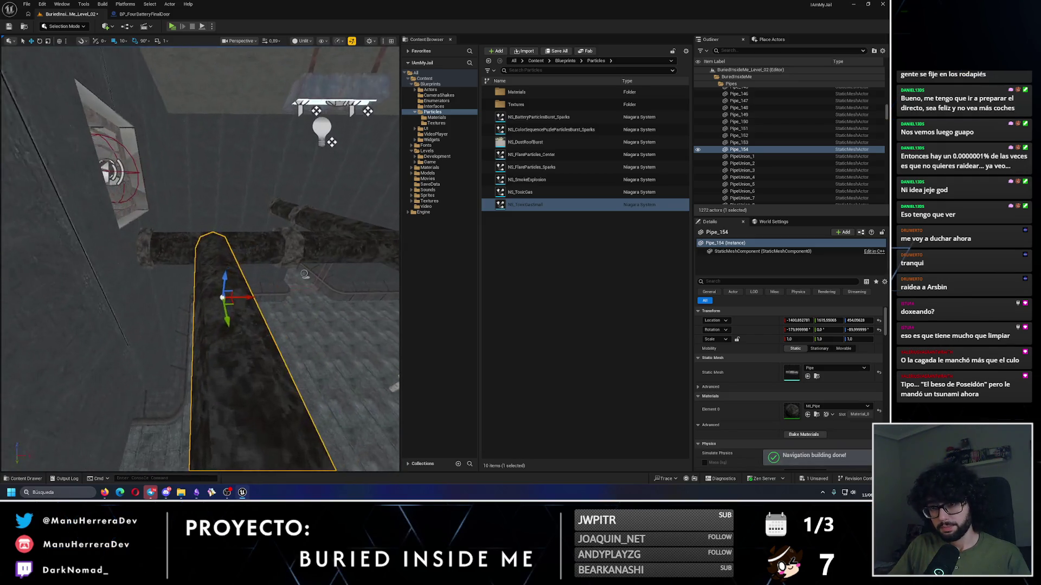
{"action": "left_click_drag", "start_coordinate": [247, 297], "coordinate": [183, 302]}
{"action": "right_click", "coordinate": [183, 302]}
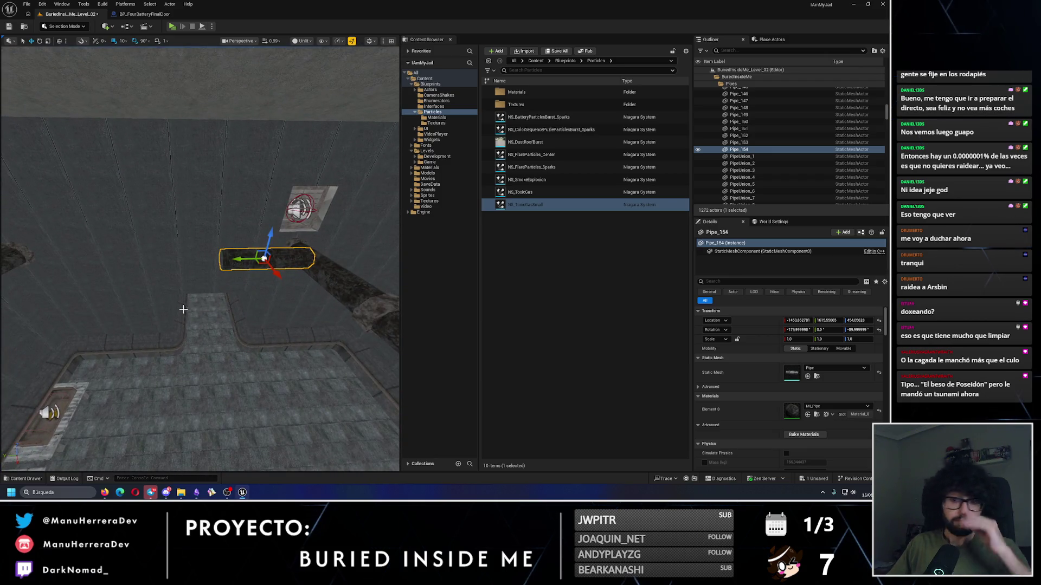
{"action": "right_click", "coordinate": [182, 302]}
{"action": "right_click", "coordinate": [183, 309]}
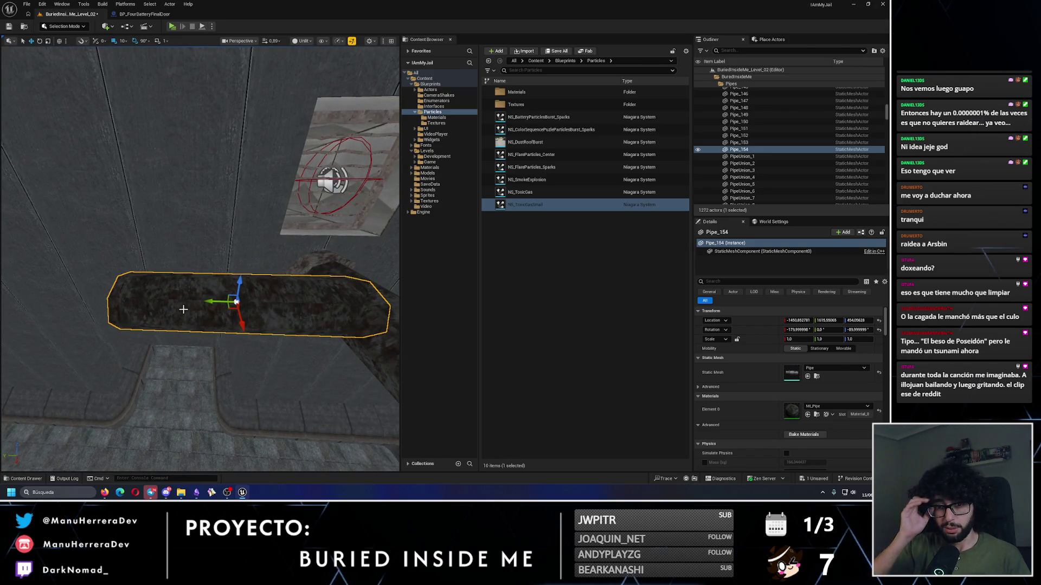
{"action": "right_click", "coordinate": [211, 293]}
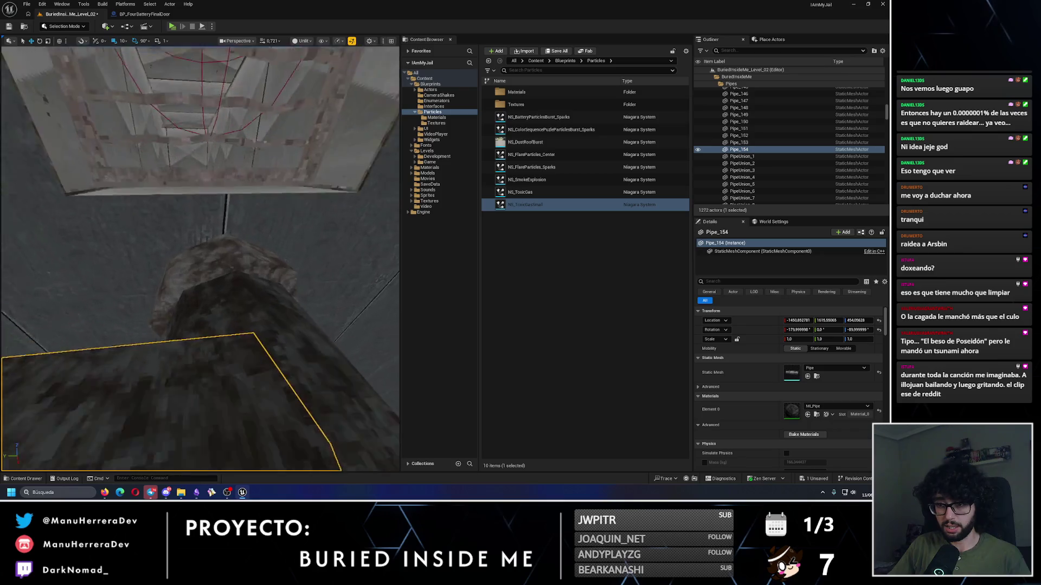
Step: Place a duplicated pipe section, Pipe_156, continuing the ceiling run
{"action": "scroll", "coordinate": [201, 258], "scroll_direction": "down", "scroll_amount": 5}
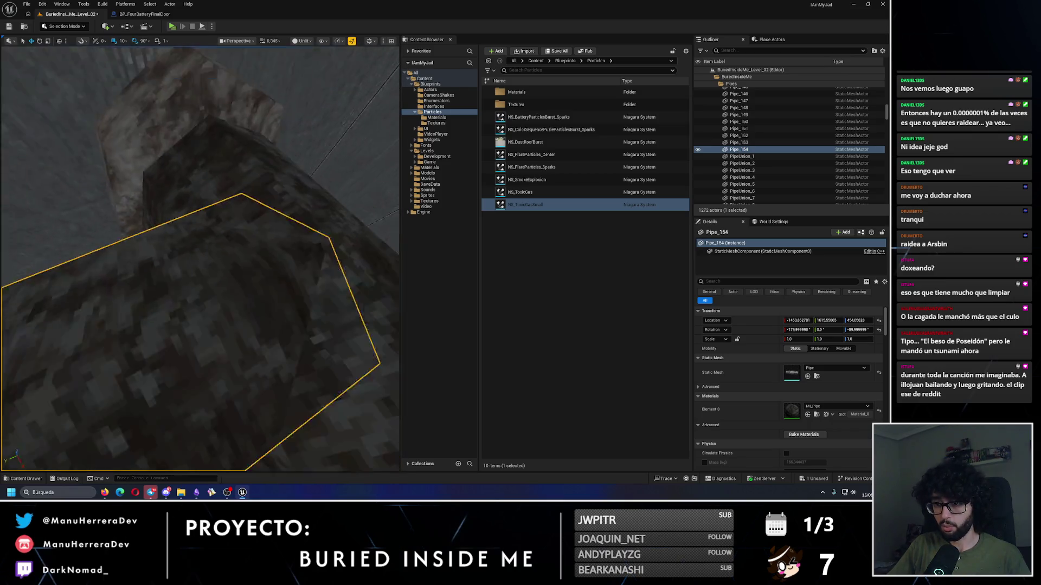
{"action": "scroll", "coordinate": [175, 85], "scroll_direction": "up", "scroll_amount": 3}
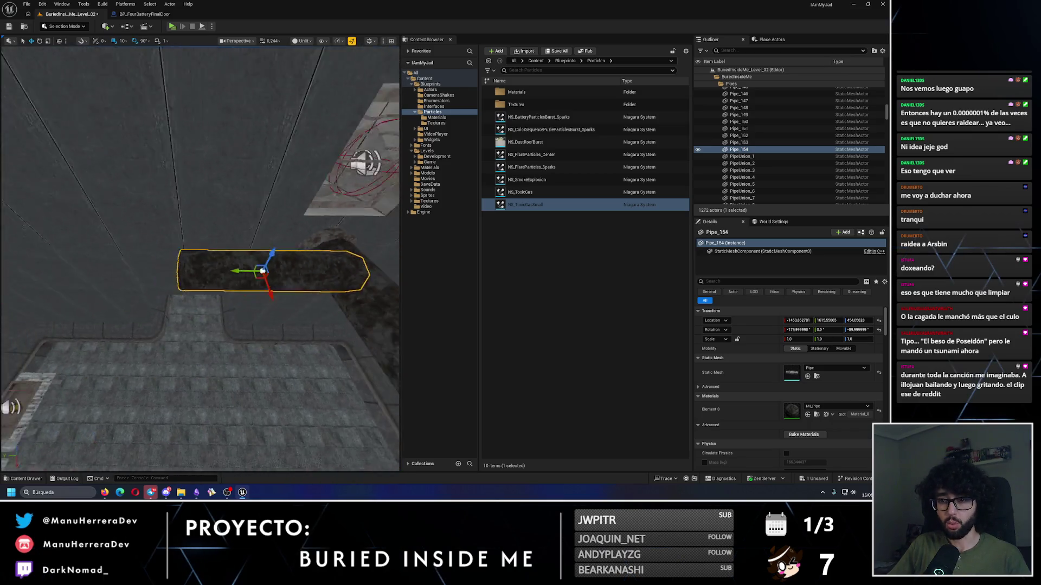
{"action": "mouse_move", "coordinate": [249, 269]}
{"action": "left_mouse_down"}
{"action": "mouse_move", "coordinate": [115, 258]}
{"action": "mouse_move", "coordinate": [314, 276]}
{"action": "mouse_move", "coordinate": [275, 277]}
{"action": "left_mouse_up"}
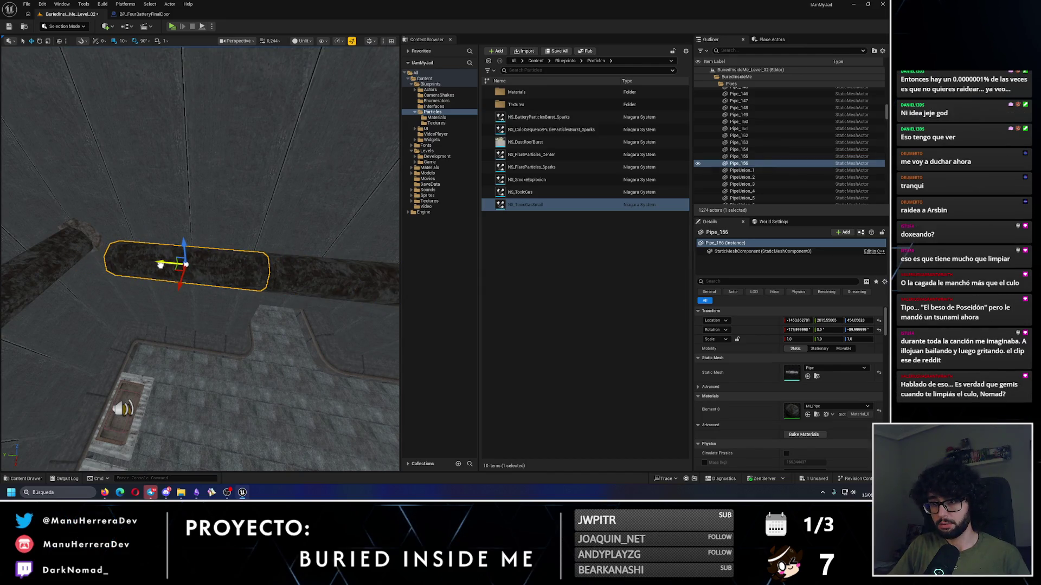
{"action": "mouse_move", "coordinate": [161, 264]}
{"action": "left_mouse_down"}
{"action": "mouse_move", "coordinate": [168, 235]}
{"action": "mouse_move", "coordinate": [204, 190]}
{"action": "mouse_move", "coordinate": [197, 309]}
{"action": "mouse_move", "coordinate": [197, 275]}
{"action": "mouse_move", "coordinate": [285, 66]}
{"action": "mouse_move", "coordinate": [219, 287]}
{"action": "left_mouse_up"}
{"action": "key", "text": "e"}
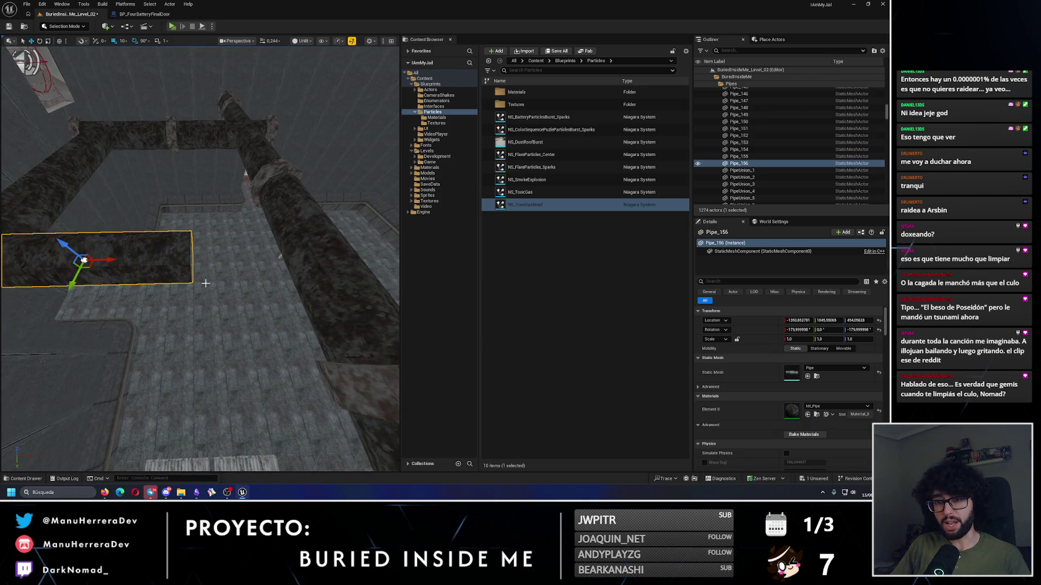
Step: Add another pipe copy, Pipe_157, further along X
{"action": "mouse_move", "coordinate": [114, 261]}
{"action": "left_mouse_down", "text": "alt"}
{"action": "mouse_move", "coordinate": [340, 266]}
{"action": "mouse_move", "coordinate": [317, 245]}
{"action": "mouse_move", "coordinate": [255, 261]}
{"action": "mouse_move", "coordinate": [216, 249]}
{"action": "left_mouse_up", "text": "alt"}
{"action": "left_click", "coordinate": [331, 276]}
{"action": "right_click", "coordinate": [333, 277]}
{"action": "left_click", "coordinate": [317, 245]}
Step: Copy a pipe union joint, rotate it 90° and slide it 70 units along X
{"action": "left_click", "coordinate": [232, 292]}
{"action": "mouse_move", "coordinate": [232, 293]}
{"action": "left_mouse_down"}
{"action": "mouse_move", "coordinate": [247, 231]}
{"action": "mouse_move", "coordinate": [113, 232]}
{"action": "mouse_move", "coordinate": [125, 232]}
{"action": "left_mouse_up"}
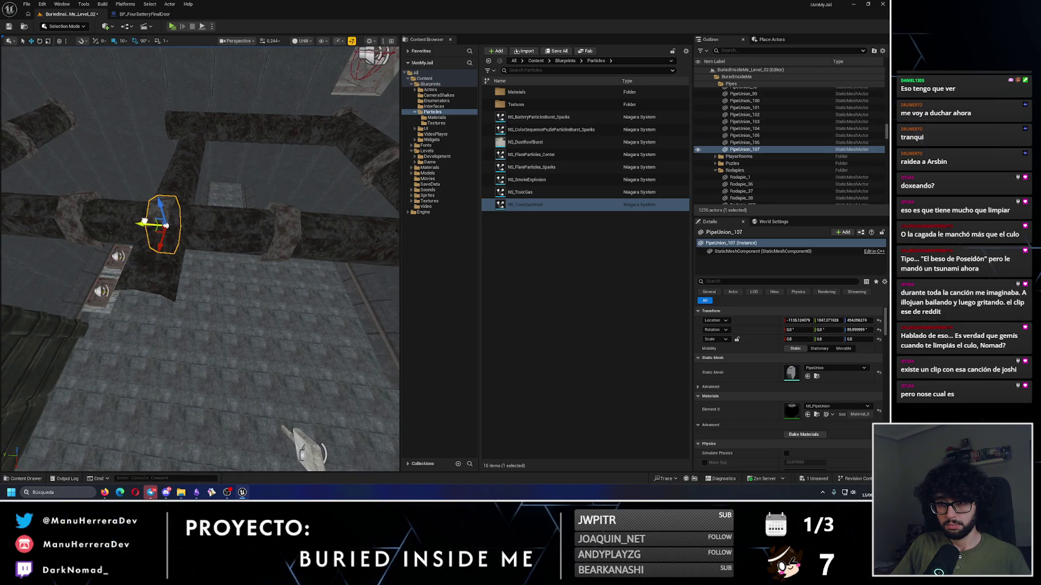
{"action": "key", "text": "e"}
{"action": "left_click_drag", "start_coordinate": [282, 265], "coordinate": [325, 291]}
{"action": "key", "text": "w"}
{"action": "mouse_move", "coordinate": [274, 259]}
{"action": "left_mouse_down"}
{"action": "mouse_move", "coordinate": [222, 263]}
{"action": "mouse_move", "coordinate": [147, 233]}
{"action": "mouse_move", "coordinate": [130, 241]}
{"action": "left_mouse_up"}
Step: Place a second union joint further along and nudge PipeUnion_107 slightly on X and Y
{"action": "mouse_move", "coordinate": [23, 284]}
{"action": "left_mouse_down"}
{"action": "mouse_move", "coordinate": [213, 280]}
{"action": "mouse_move", "coordinate": [192, 244]}
{"action": "left_mouse_up"}
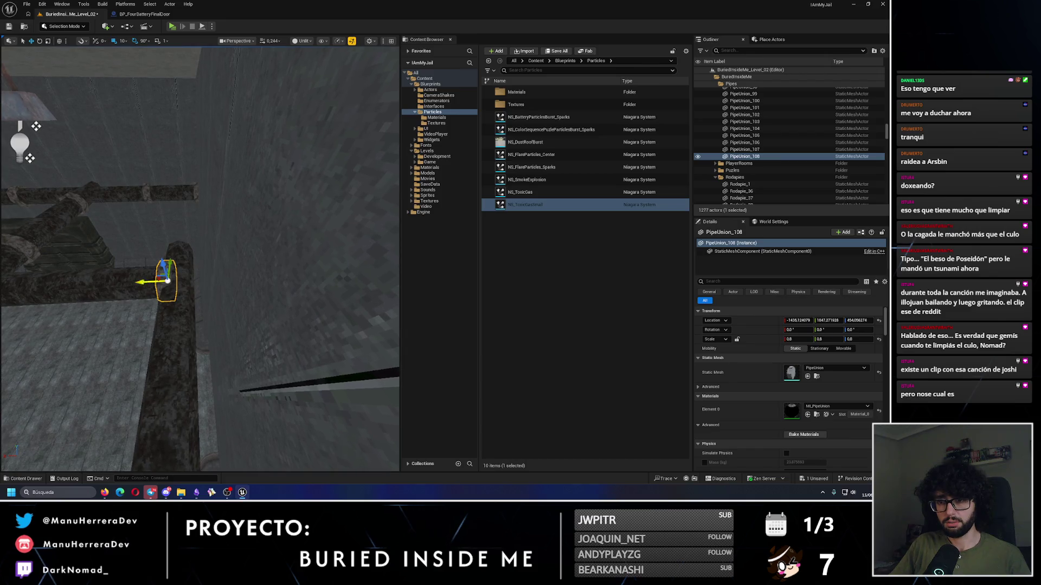
{"action": "mouse_move", "coordinate": [153, 280]}
{"action": "left_mouse_down"}
{"action": "mouse_move", "coordinate": [203, 346]}
{"action": "mouse_move", "coordinate": [209, 336]}
{"action": "mouse_move", "coordinate": [163, 326]}
{"action": "mouse_move", "coordinate": [248, 287]}
{"action": "mouse_move", "coordinate": [176, 268]}
{"action": "left_mouse_up"}
{"action": "key", "text": "e"}
{"action": "key", "text": "w"}
{"action": "left_click_drag", "start_coordinate": [158, 310], "coordinate": [185, 298]}
{"action": "left_click_drag", "start_coordinate": [200, 260], "coordinate": [184, 244]}
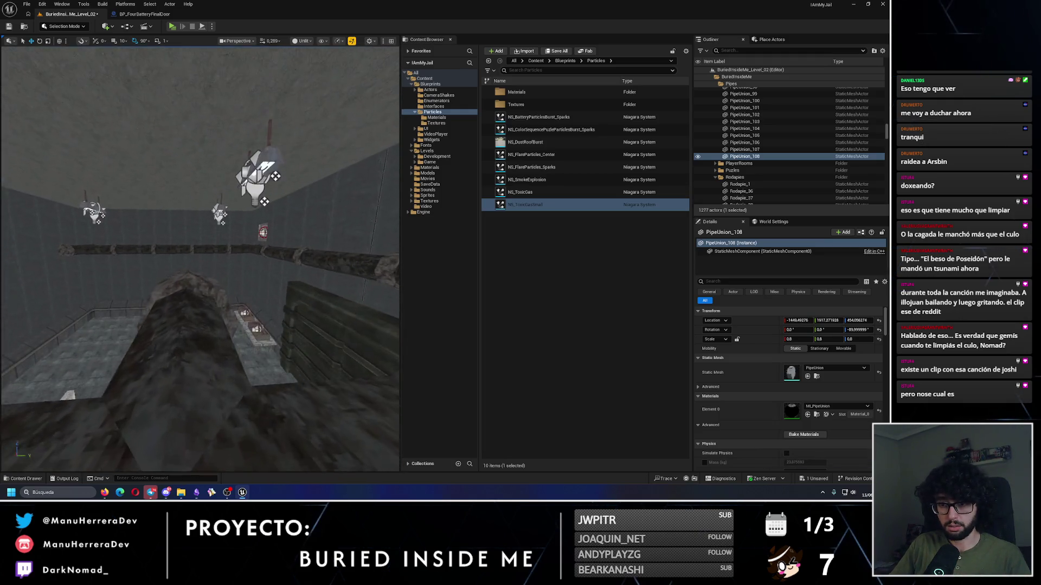
{"action": "left_click", "coordinate": [207, 350]}
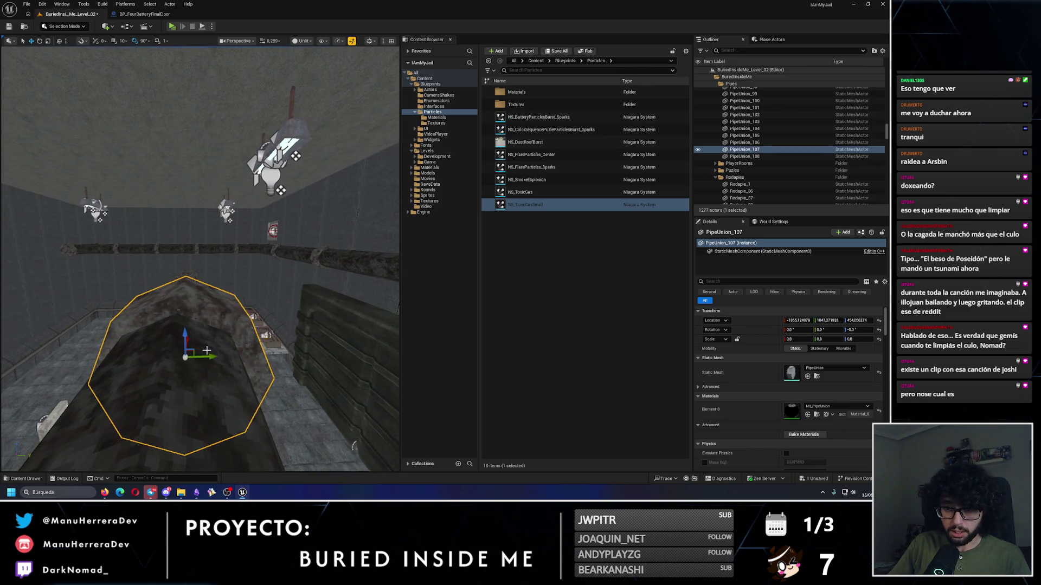
{"action": "left_click_drag", "start_coordinate": [206, 350], "coordinate": [202, 352]}
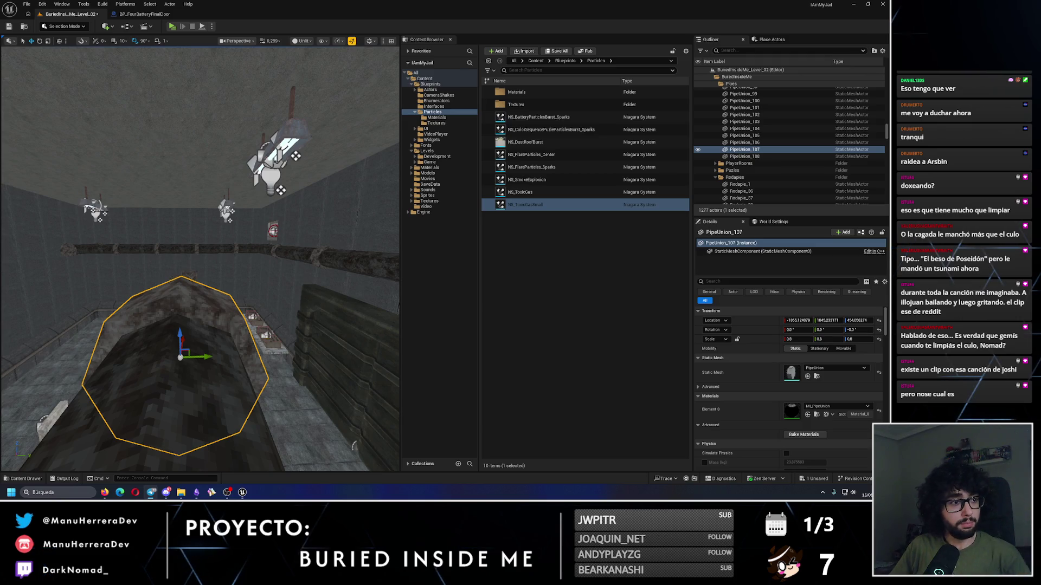
Step: Select the horizontal pipe Pipe_155 in rotate mode
{"action": "left_click_drag", "start_coordinate": [324, 299], "coordinate": [329, 358]}
{"action": "left_click_drag", "start_coordinate": [266, 202], "coordinate": [266, 202]}
{"action": "left_click", "coordinate": [266, 202]}
{"action": "key", "text": "e"}
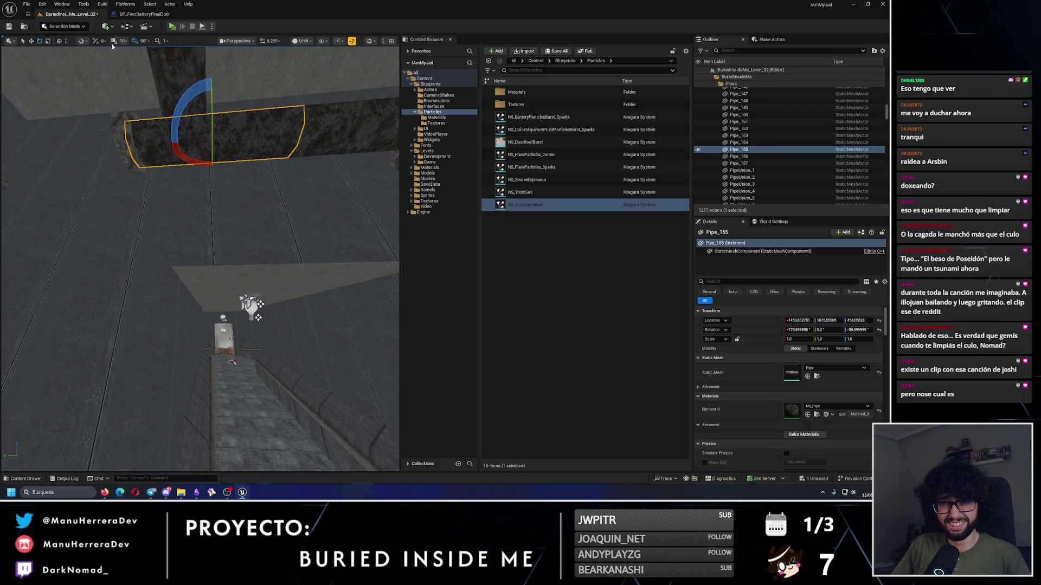
Step: Duplicate Pipe_155 as a vertical pipe lowered 150 units, then switch to the YouTube video
{"action": "left_click_drag", "start_coordinate": [181, 103], "coordinate": [179, 142]}
{"action": "key", "text": "w"}
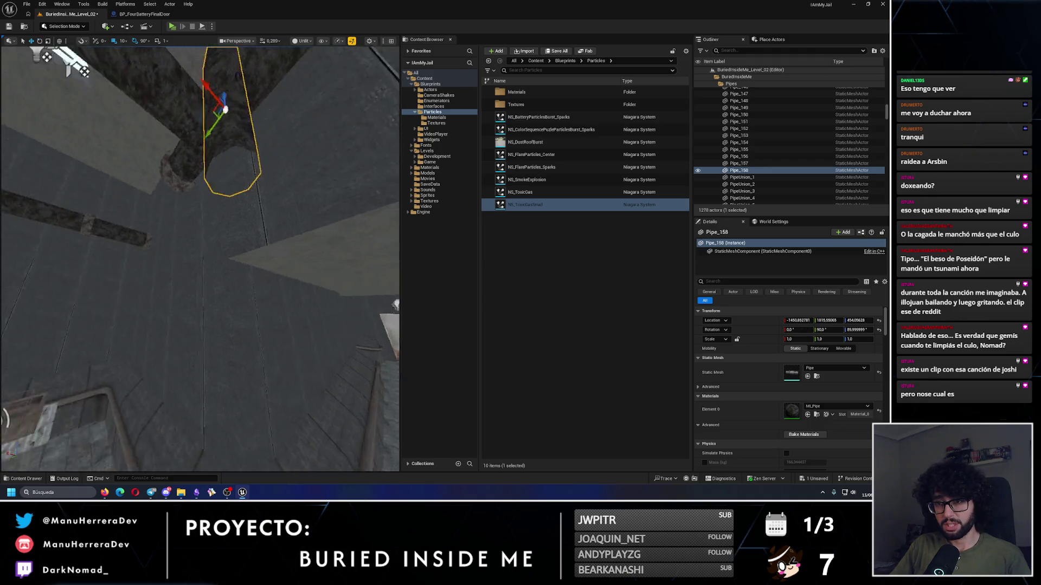
{"action": "mouse_move", "coordinate": [175, 96]}
{"action": "left_mouse_down"}
{"action": "mouse_move", "coordinate": [167, 271]}
{"action": "mouse_move", "coordinate": [187, 186]}
{"action": "mouse_move", "coordinate": [225, 147]}
{"action": "mouse_move", "coordinate": [208, 132]}
{"action": "mouse_move", "coordinate": [211, 166]}
{"action": "left_mouse_up"}
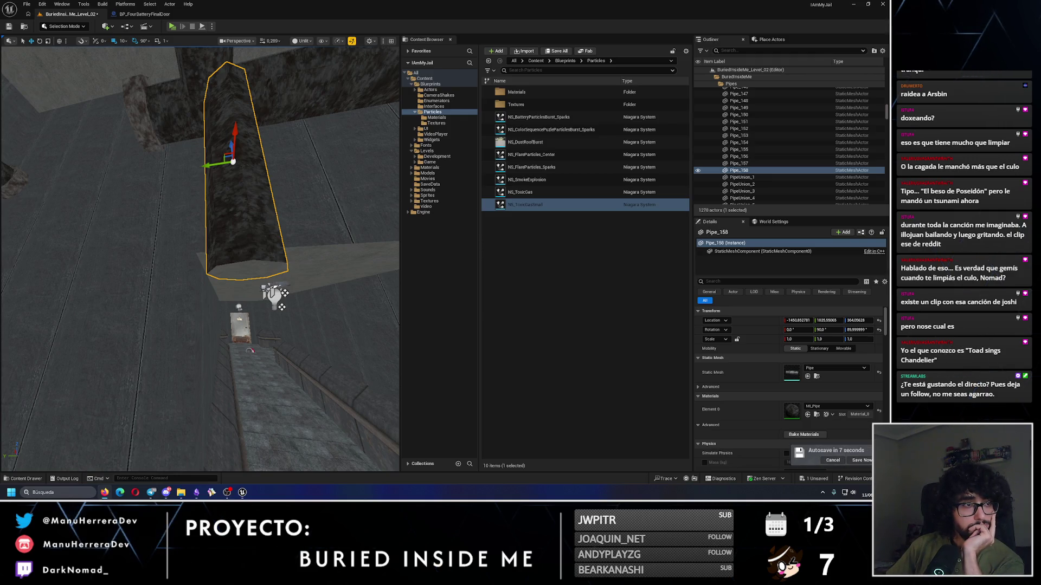
{"action": "key", "text": "alt+Tab"}
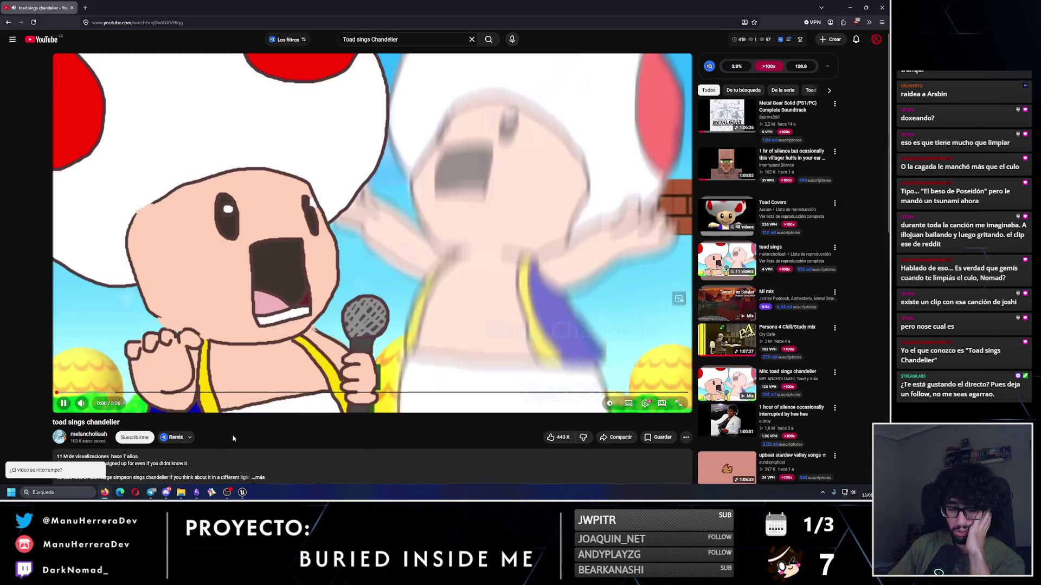
{"action": "mouse_move", "coordinate": [96, 409]}
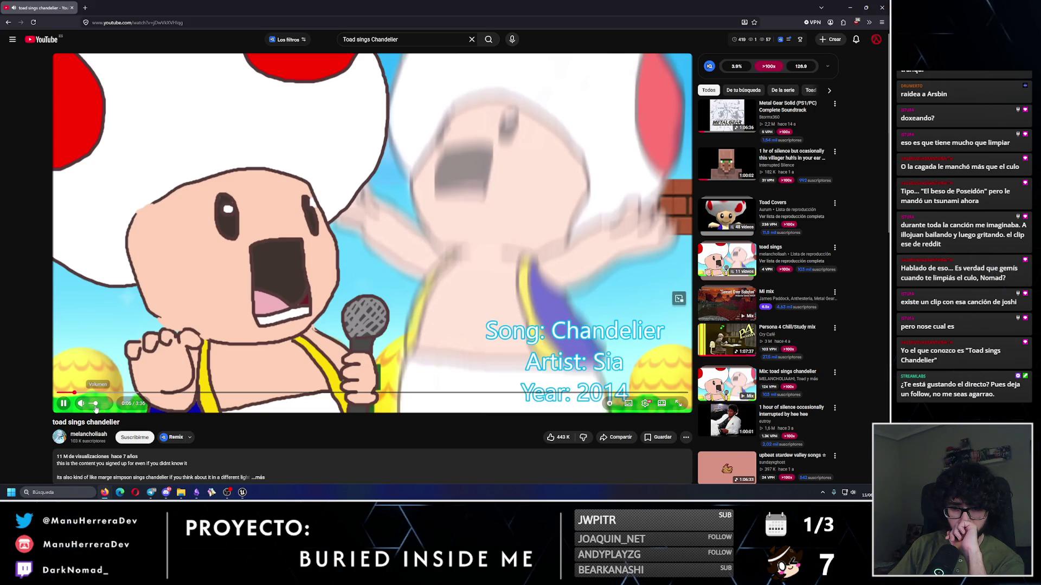
{"action": "scroll", "coordinate": [133, 449], "scroll_direction": "down", "scroll_amount": 3}
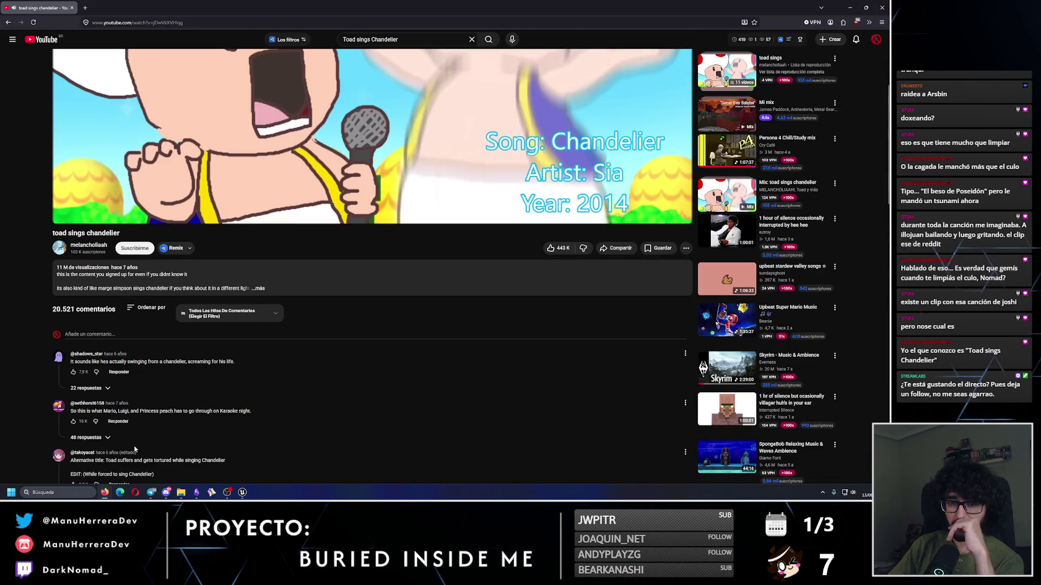
{"action": "scroll", "coordinate": [135, 448], "scroll_direction": "up", "scroll_amount": 3}
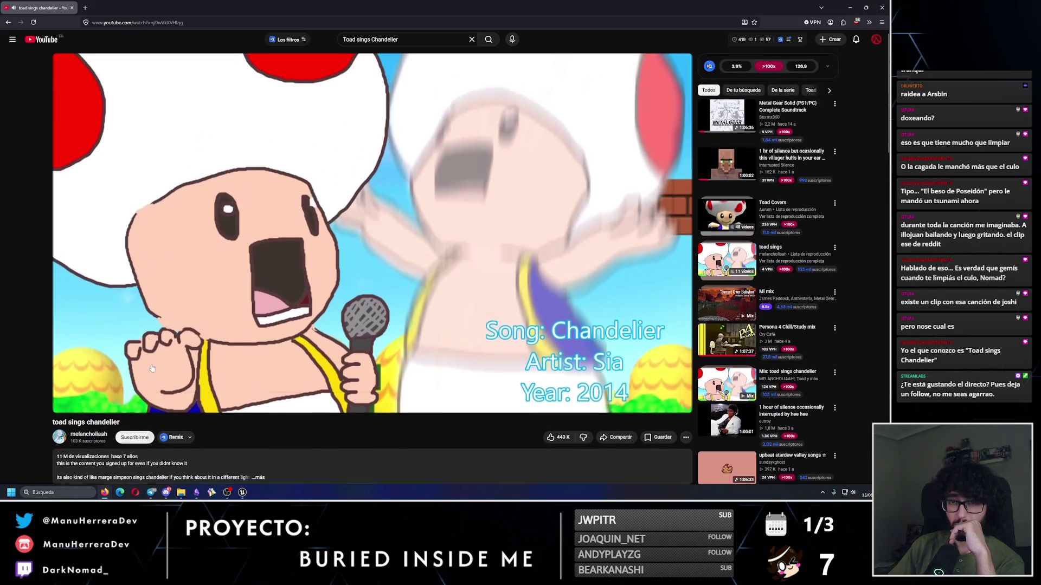
{"action": "key", "text": "alt+Tab"}
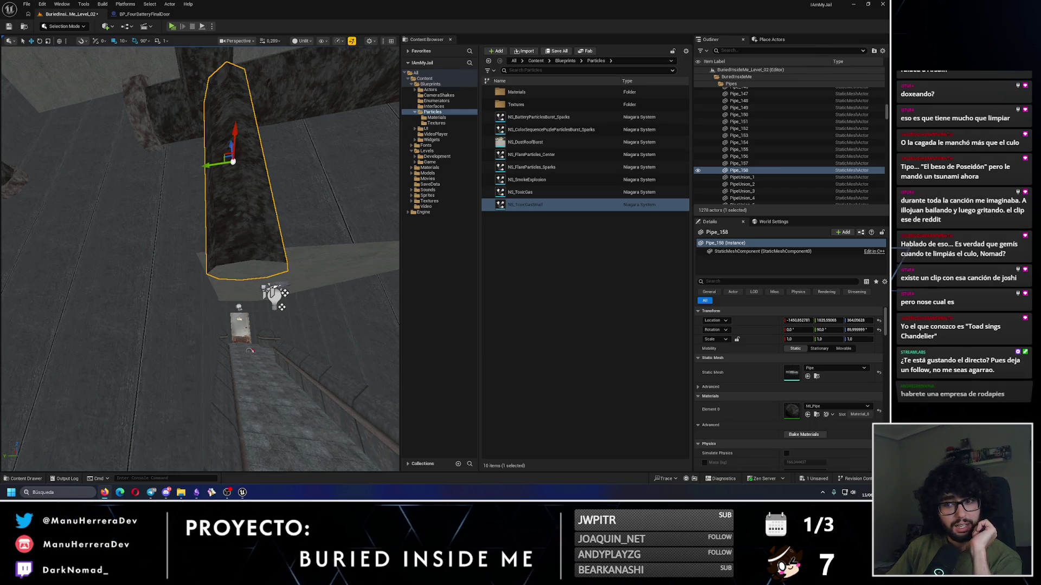
Step: Select vertical Pipe_158 and add Pipe_156, Pipe_157 and PipeUnion_107 to the selection
{"action": "scroll", "coordinate": [200, 258], "scroll_direction": "down", "scroll_amount": 2}
{"action": "mouse_move", "coordinate": [201, 260]}
{"action": "left_mouse_down"}
{"action": "mouse_move", "coordinate": [179, 255]}
{"action": "mouse_move", "coordinate": [200, 276]}
{"action": "left_mouse_up"}
{"action": "right_click", "coordinate": [249, 181]}
{"action": "type", "text": "w"}
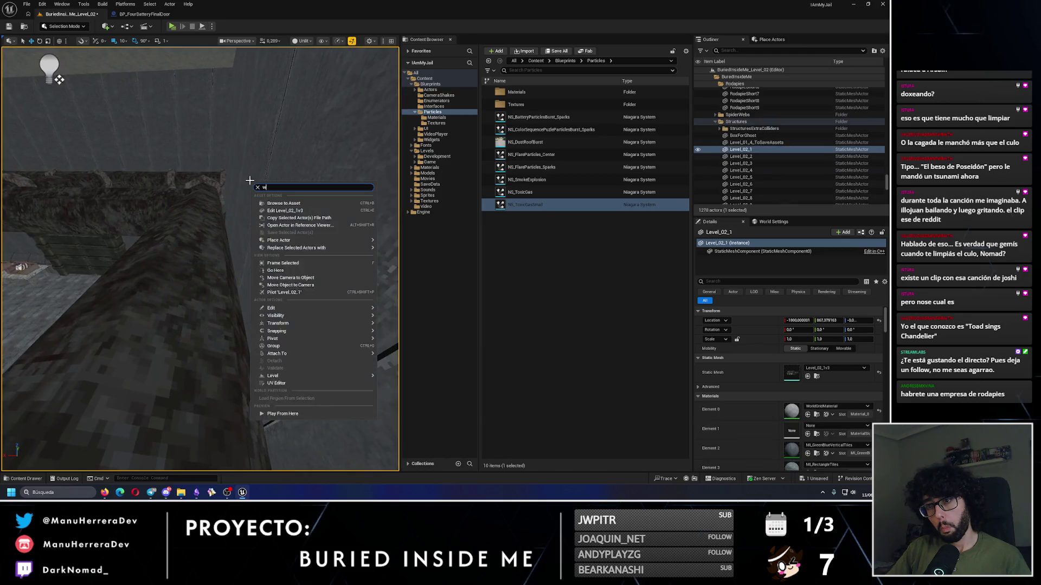
{"action": "left_click", "coordinate": [224, 219]}
{"action": "left_click_drag", "start_coordinate": [224, 219], "coordinate": [233, 211]}
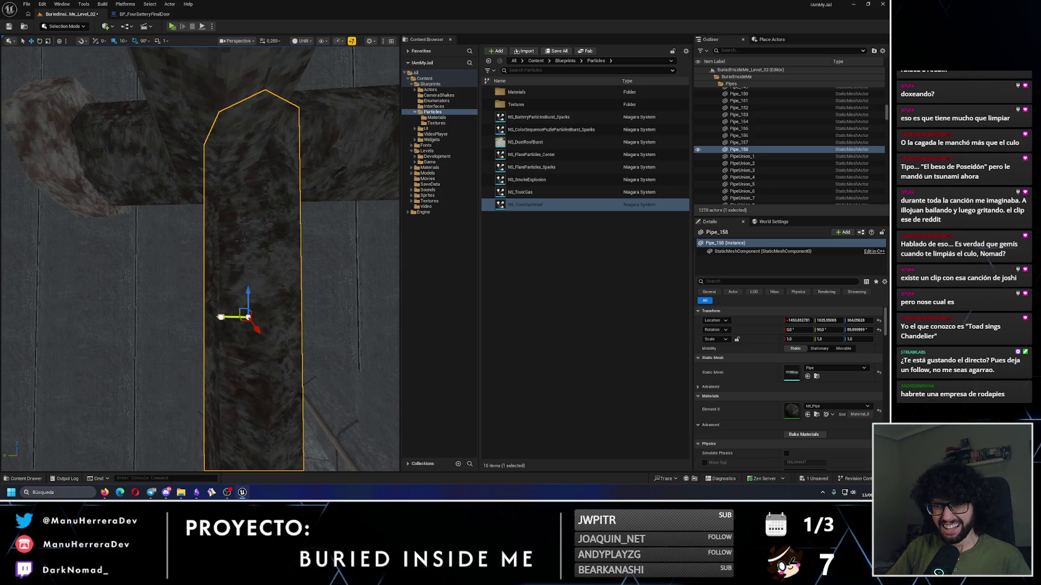
{"action": "mouse_move", "coordinate": [183, 188]}
{"action": "left_mouse_down"}
{"action": "mouse_move", "coordinate": [288, 295]}
{"action": "mouse_move", "coordinate": [293, 260]}
{"action": "mouse_move", "coordinate": [186, 179]}
{"action": "mouse_move", "coordinate": [209, 196]}
{"action": "mouse_move", "coordinate": [222, 179]}
{"action": "left_mouse_up"}
{"action": "left_click", "coordinate": [203, 204], "text": "ctrl"}
{"action": "left_click", "coordinate": [190, 337], "text": "ctrl"}
{"action": "mouse_move", "coordinate": [190, 336]}
{"action": "left_mouse_down"}
{"action": "mouse_move", "coordinate": [173, 317]}
{"action": "mouse_move", "coordinate": [195, 293]}
{"action": "mouse_move", "coordinate": [194, 157]}
{"action": "mouse_move", "coordinate": [201, 179]}
{"action": "mouse_move", "coordinate": [201, 239]}
{"action": "mouse_move", "coordinate": [176, 163]}
{"action": "left_mouse_up"}
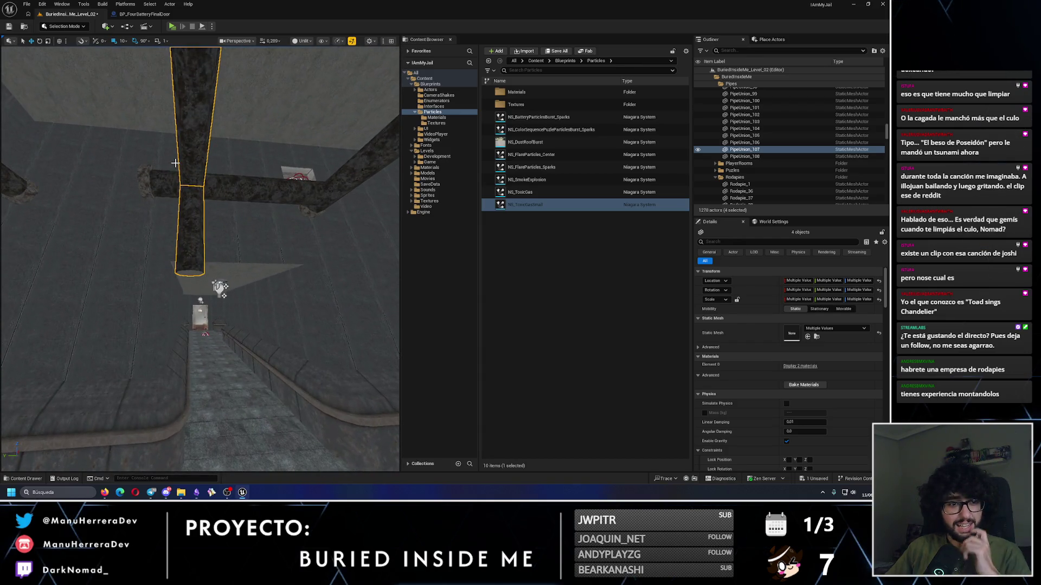
Step: Make a horizontal copy of Pipe_158 and lower it 80 units
{"action": "left_click", "coordinate": [201, 228]}
{"action": "mouse_move", "coordinate": [202, 228]}
{"action": "left_mouse_down"}
{"action": "mouse_move", "coordinate": [201, 206]}
{"action": "mouse_move", "coordinate": [218, 255]}
{"action": "mouse_move", "coordinate": [186, 228]}
{"action": "mouse_move", "coordinate": [224, 187]}
{"action": "left_mouse_up"}
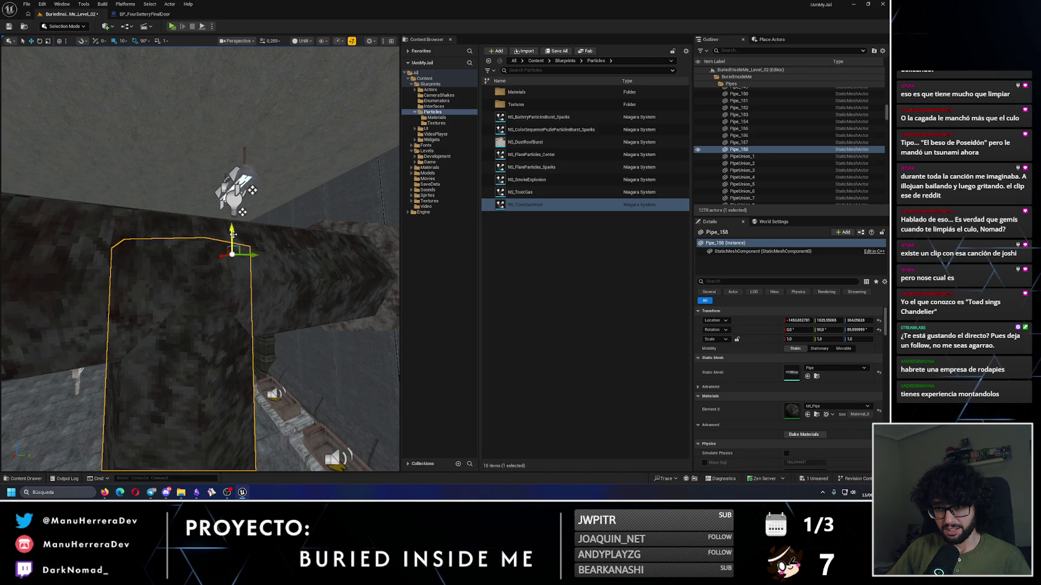
{"action": "left_click_drag", "start_coordinate": [239, 245], "coordinate": [238, 299]}
{"action": "mouse_move", "coordinate": [158, 248]}
{"action": "left_mouse_down"}
{"action": "mouse_move", "coordinate": [159, 231]}
{"action": "mouse_move", "coordinate": [159, 249]}
{"action": "mouse_move", "coordinate": [190, 271]}
{"action": "left_mouse_up"}
{"action": "key", "text": "e"}
{"action": "mouse_move", "coordinate": [171, 210]}
{"action": "left_mouse_down"}
{"action": "mouse_move", "coordinate": [161, 272]}
{"action": "mouse_move", "coordinate": [173, 297]}
{"action": "mouse_move", "coordinate": [229, 297]}
{"action": "left_mouse_up"}
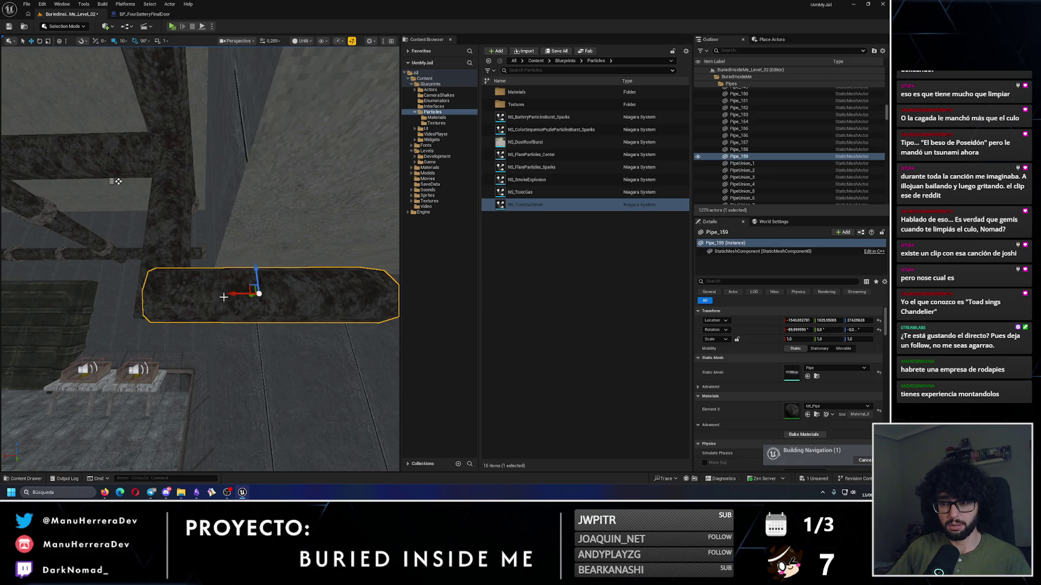
Step: Select Pipe_159 together with Pipe_156, the new pipes and the union joints
{"action": "left_click_drag", "start_coordinate": [119, 181], "coordinate": [118, 181]}
{"action": "left_click_drag", "start_coordinate": [231, 261], "coordinate": [242, 286]}
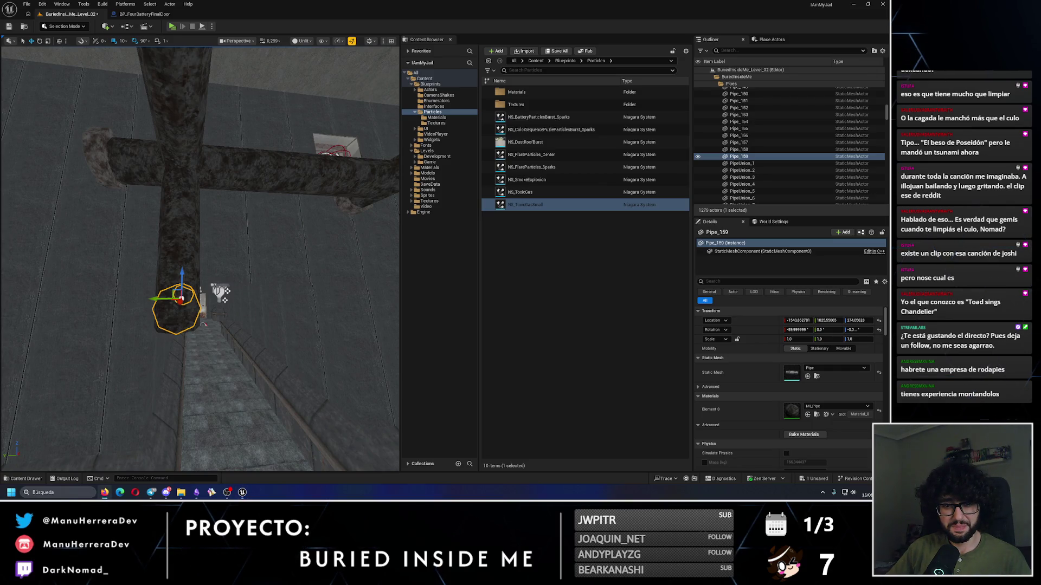
{"action": "mouse_move", "coordinate": [194, 254]}
{"action": "left_mouse_down"}
{"action": "mouse_move", "coordinate": [210, 344]}
{"action": "mouse_move", "coordinate": [182, 170]}
{"action": "left_mouse_up"}
{"action": "left_click", "coordinate": [194, 254], "text": "ctrl"}
{"action": "left_click", "coordinate": [204, 272], "text": "ctrl"}
{"action": "left_click", "coordinate": [204, 271], "text": "ctrl"}
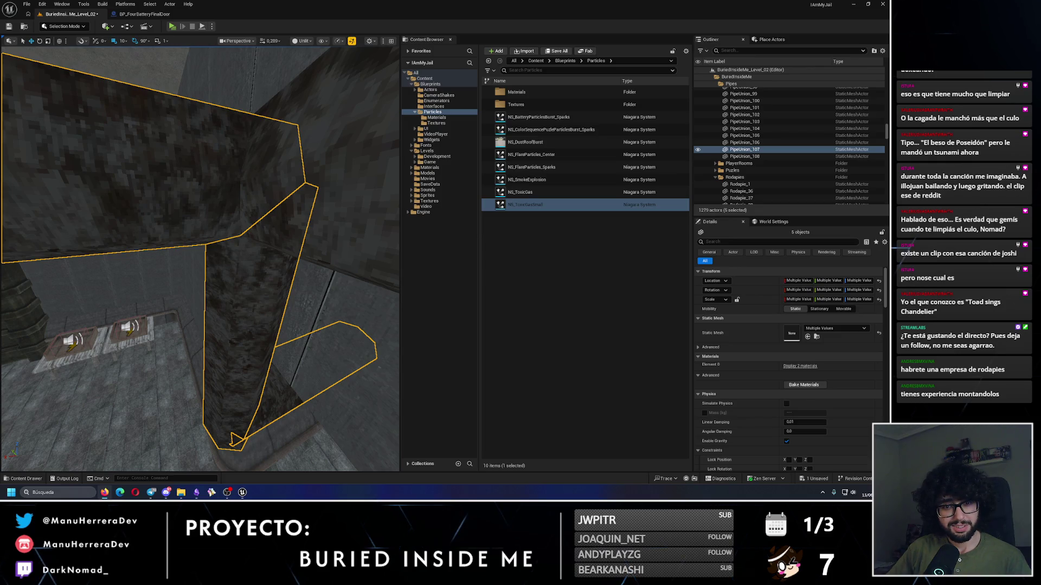
{"action": "left_click_drag", "start_coordinate": [181, 169], "coordinate": [76, 143]}
Step: Place another copy of the horizontal pipe further along X
{"action": "left_click", "coordinate": [223, 245]}
{"action": "left_click_drag", "start_coordinate": [250, 337], "coordinate": [256, 299]}
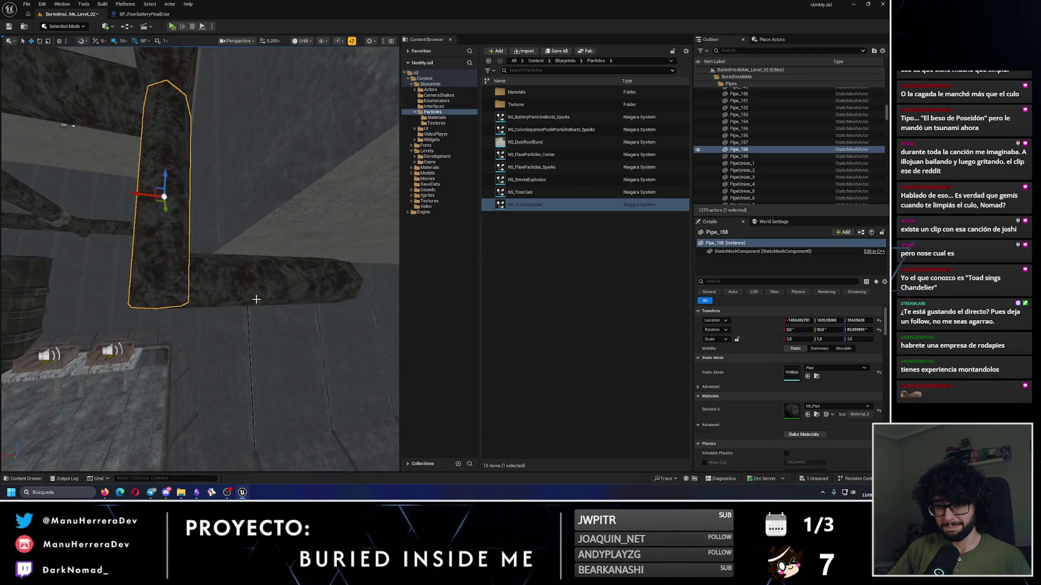
{"action": "left_click", "coordinate": [256, 300]}
{"action": "mouse_move", "coordinate": [143, 299]}
{"action": "left_mouse_down"}
{"action": "mouse_move", "coordinate": [317, 299]}
{"action": "mouse_move", "coordinate": [214, 255]}
{"action": "left_mouse_up"}
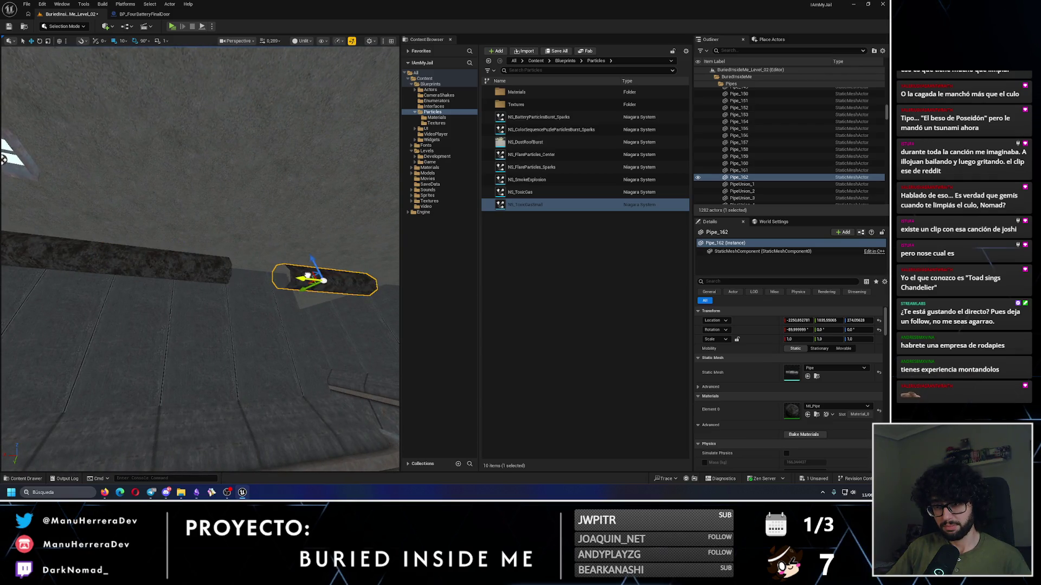
{"action": "mouse_move", "coordinate": [261, 278]}
{"action": "left_mouse_down"}
{"action": "mouse_move", "coordinate": [186, 285]}
{"action": "mouse_move", "coordinate": [132, 246]}
{"action": "mouse_move", "coordinate": [108, 248]}
{"action": "left_mouse_up"}
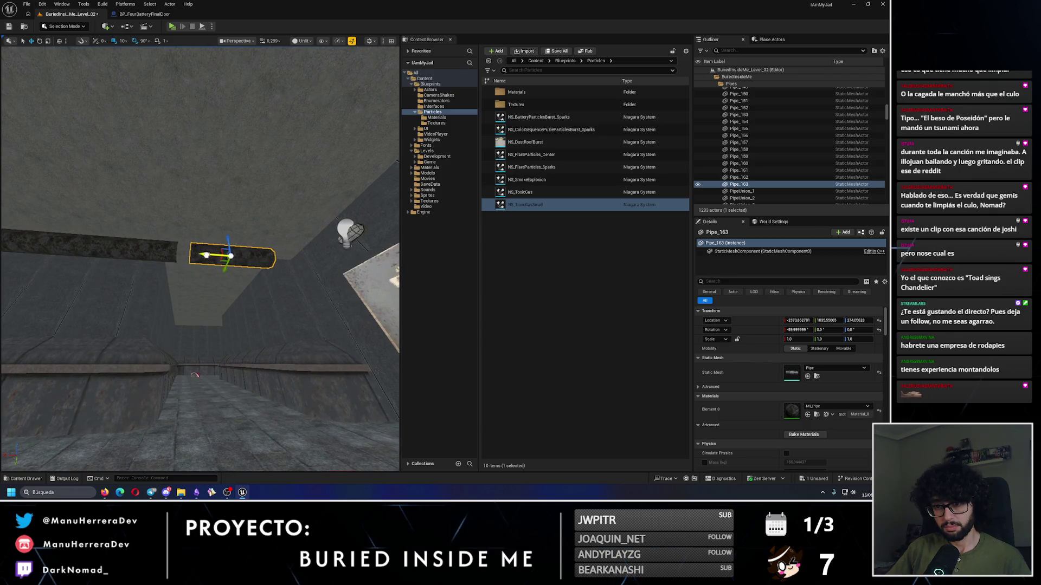
Step: Extend the wall pipe run with two more duplicated segments
{"action": "left_click_drag", "start_coordinate": [193, 257], "coordinate": [165, 261]}
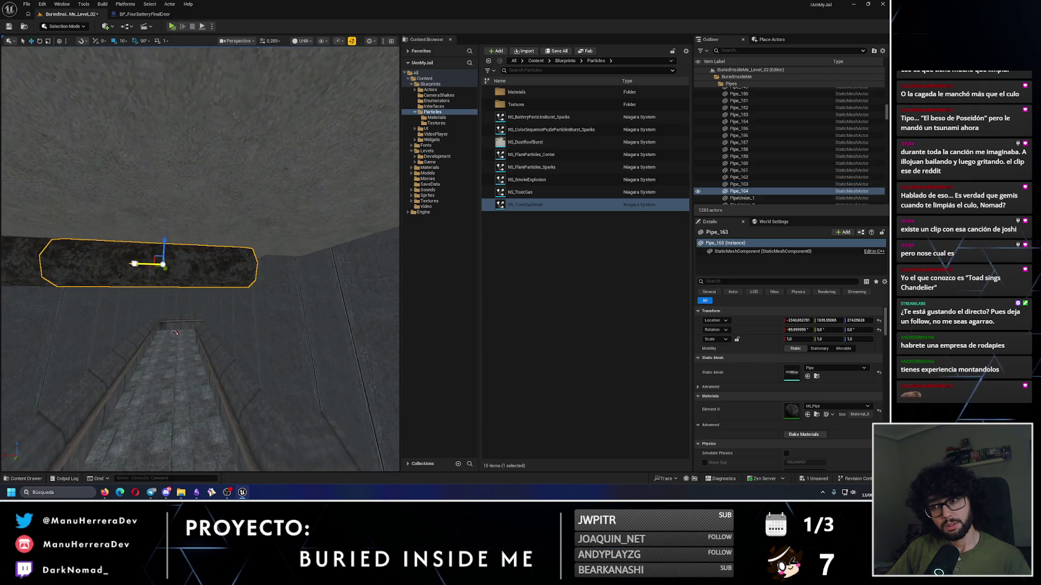
{"action": "left_click_drag", "start_coordinate": [295, 262], "coordinate": [290, 262]}
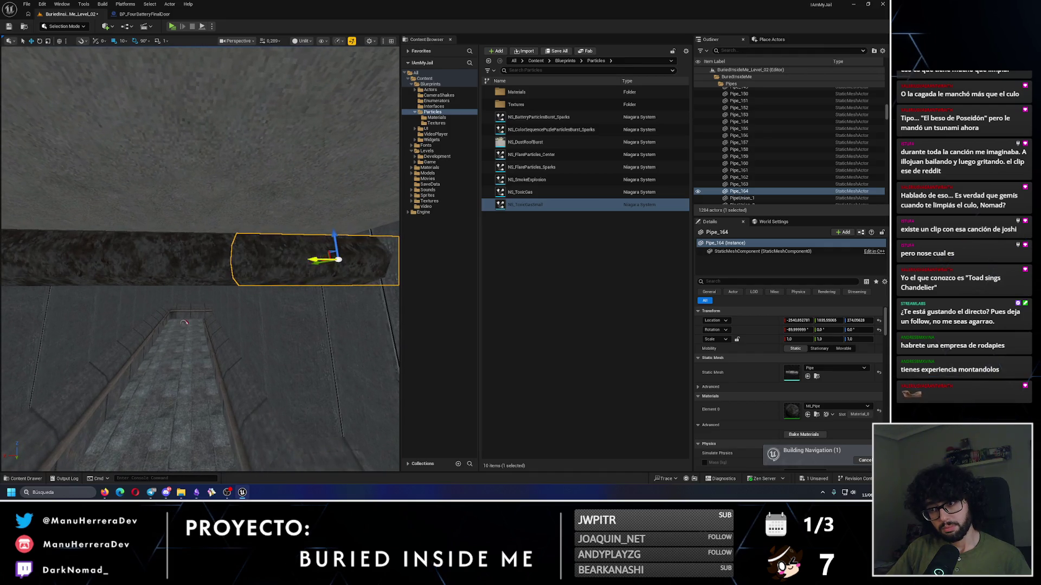
{"action": "left_click_drag", "start_coordinate": [217, 260], "coordinate": [303, 256]}
{"action": "left_click_drag", "start_coordinate": [114, 238], "coordinate": [73, 247]}
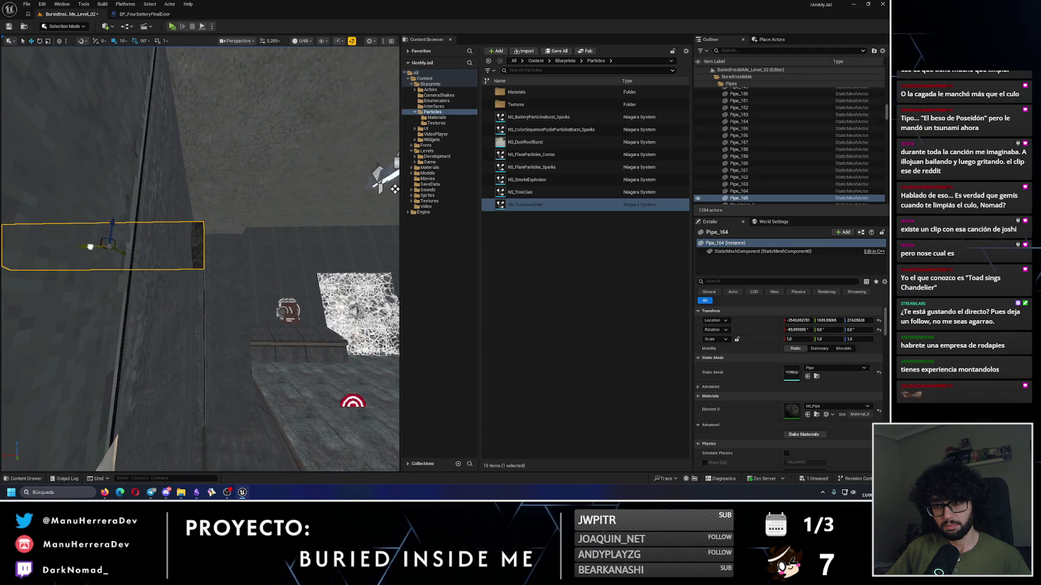
{"action": "left_click_drag", "start_coordinate": [276, 240], "coordinate": [309, 234]}
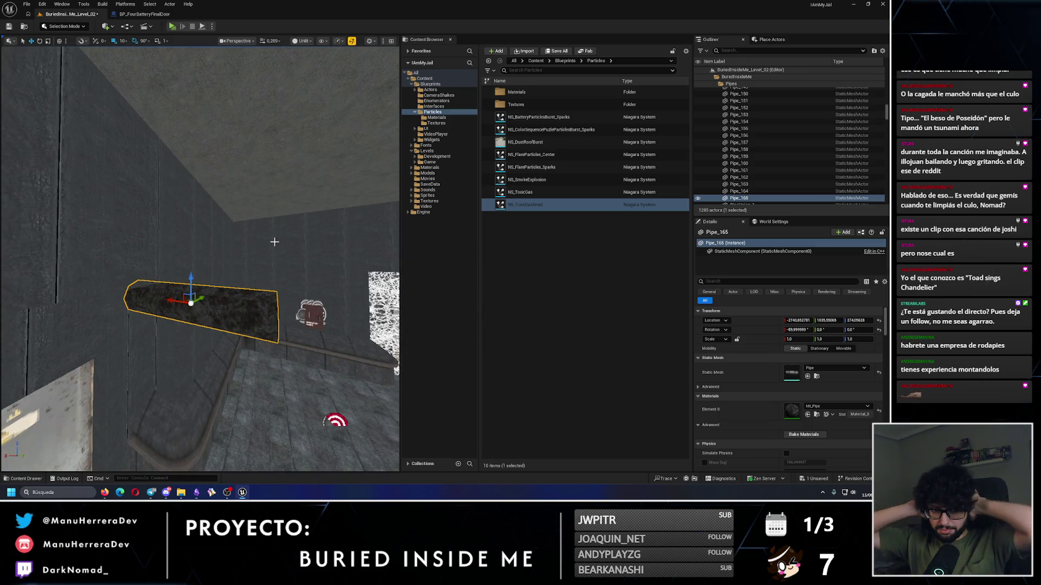
{"action": "left_click_drag", "start_coordinate": [274, 242], "coordinate": [270, 263]}
Step: Make an upright copy of the pipe and stack another upright segment above it
{"action": "key", "text": "e"}
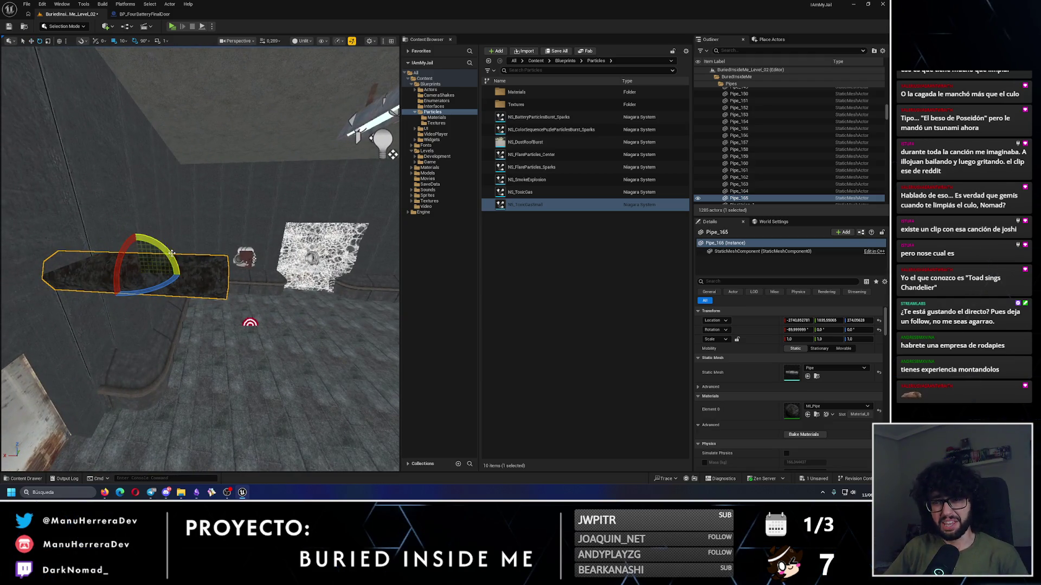
{"action": "left_click_drag", "start_coordinate": [172, 253], "coordinate": [162, 304]}
{"action": "key", "text": "f"}
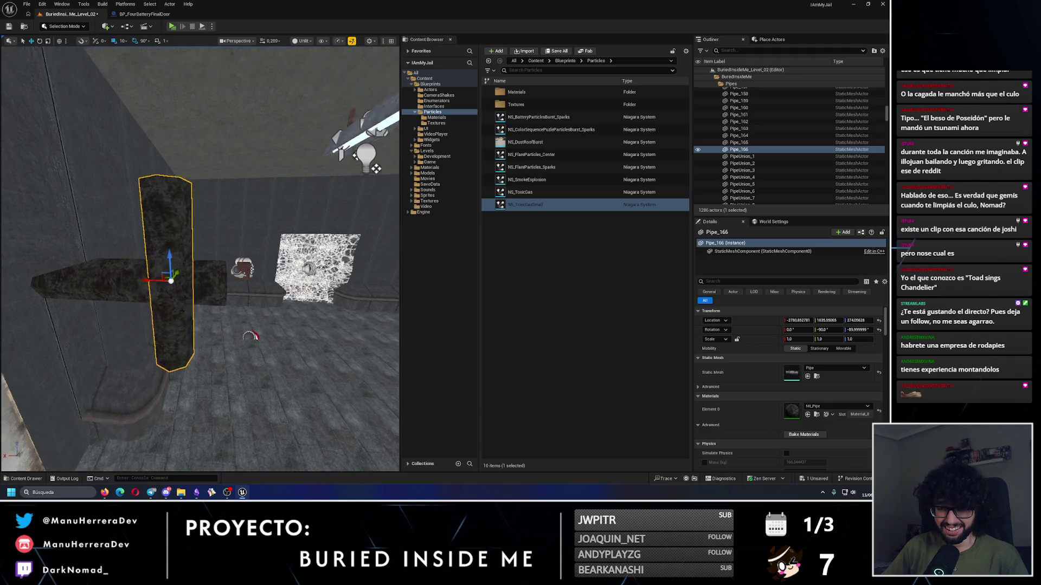
{"action": "mouse_move", "coordinate": [217, 169]}
{"action": "left_mouse_down"}
{"action": "mouse_move", "coordinate": [216, 125]}
{"action": "mouse_move", "coordinate": [222, 202]}
{"action": "left_mouse_up"}
{"action": "mouse_move", "coordinate": [208, 236]}
{"action": "left_mouse_down", "text": "alt"}
{"action": "mouse_move", "coordinate": [218, 86]}
{"action": "mouse_move", "coordinate": [233, 101]}
{"action": "mouse_move", "coordinate": [288, 111]}
{"action": "mouse_move", "coordinate": [288, 97]}
{"action": "left_mouse_up", "text": "alt"}
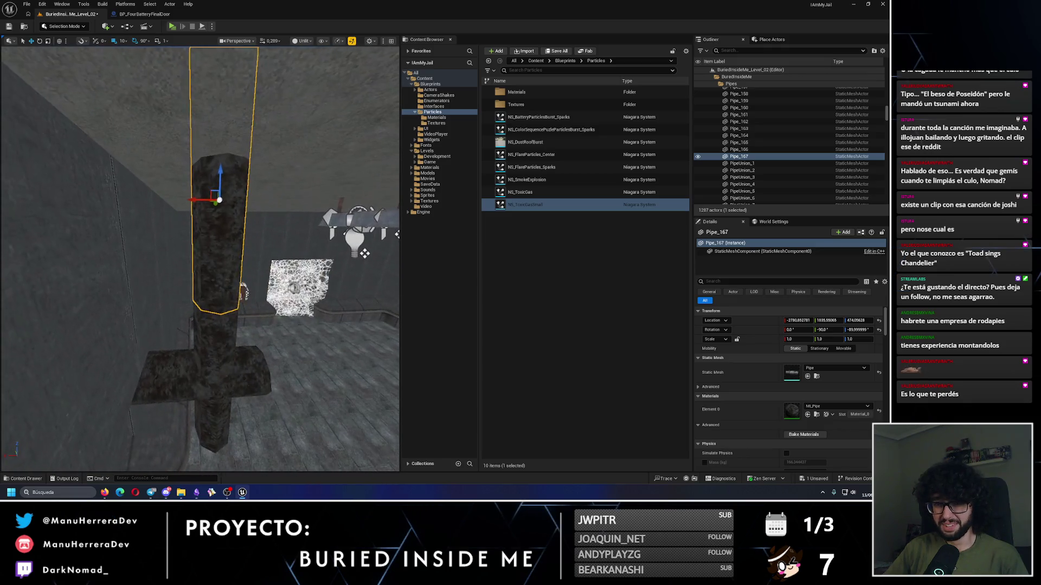
{"action": "left_click", "coordinate": [214, 337], "text": "ctrl"}
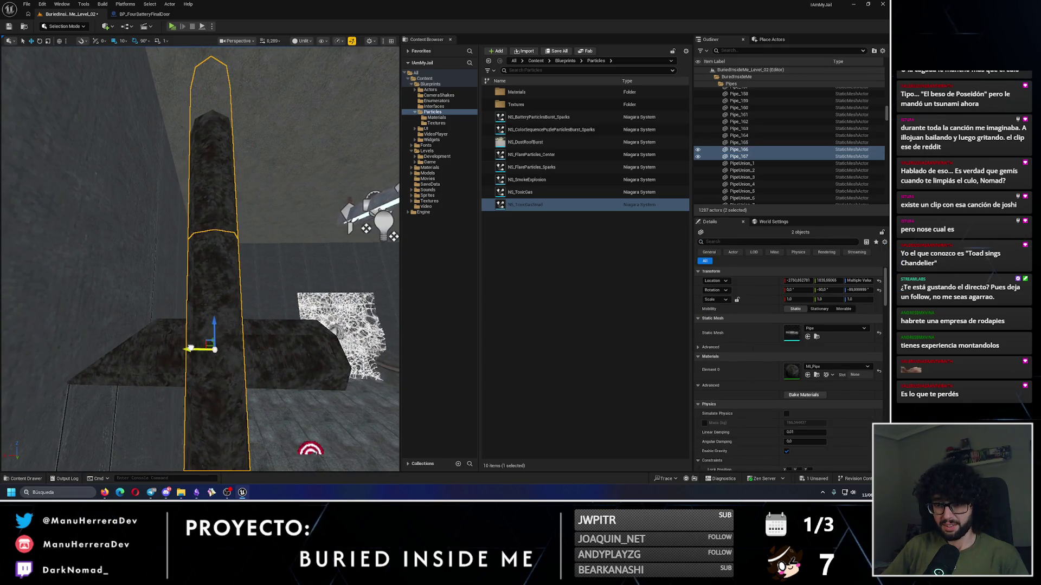
{"action": "mouse_move", "coordinate": [217, 271]}
{"action": "left_mouse_down"}
{"action": "mouse_move", "coordinate": [238, 238]}
{"action": "mouse_move", "coordinate": [217, 200]}
{"action": "mouse_move", "coordinate": [203, 209]}
{"action": "mouse_move", "coordinate": [184, 344]}
{"action": "left_mouse_up"}
{"action": "left_click", "coordinate": [100, 281]}
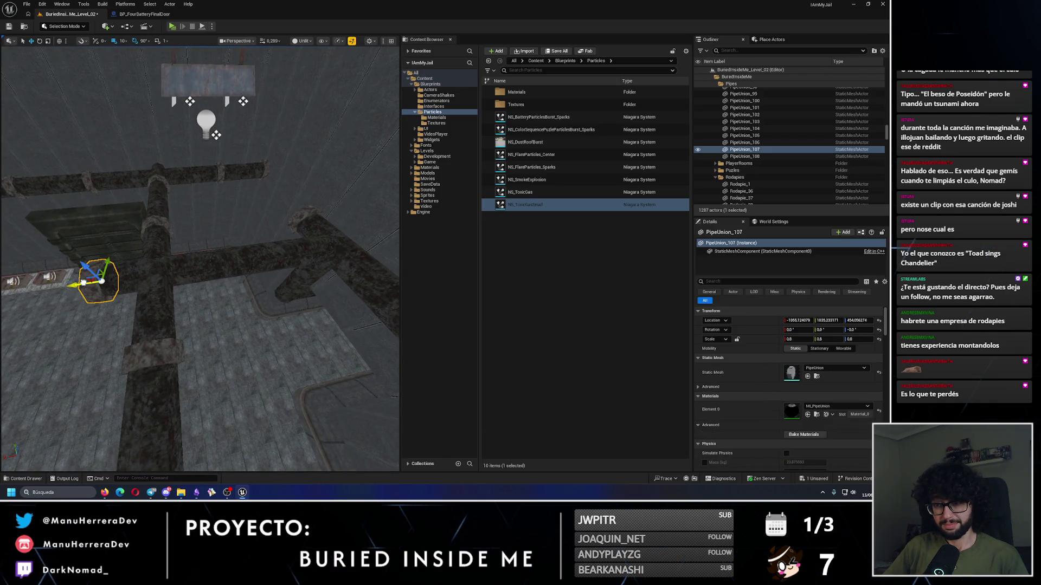
Step: Position the copied pipe union at the pipe joint
{"action": "left_click_drag", "start_coordinate": [312, 251], "coordinate": [145, 181]}
{"action": "key", "text": "w"}
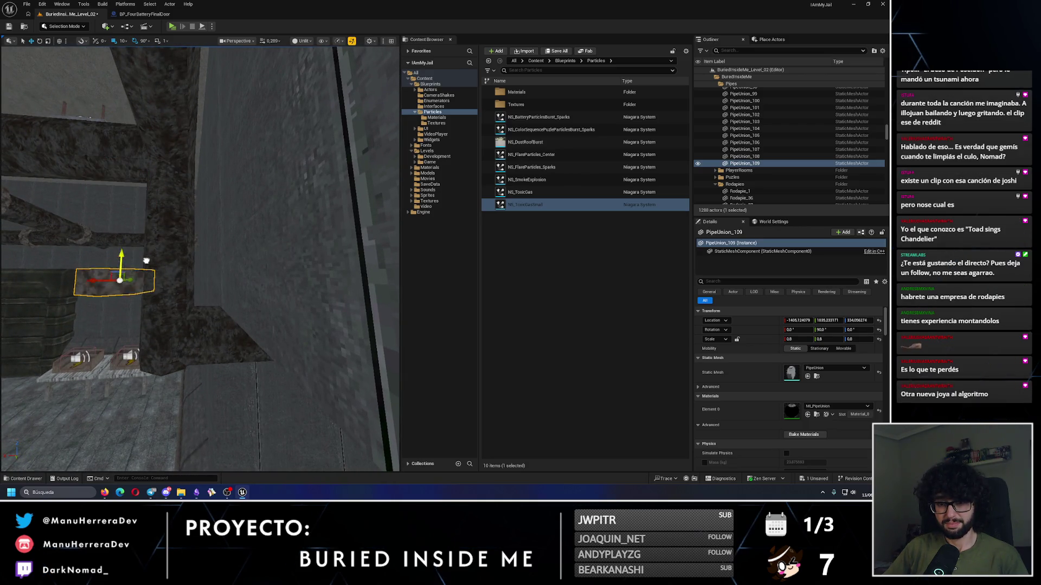
{"action": "left_click_drag", "start_coordinate": [106, 347], "coordinate": [106, 330]}
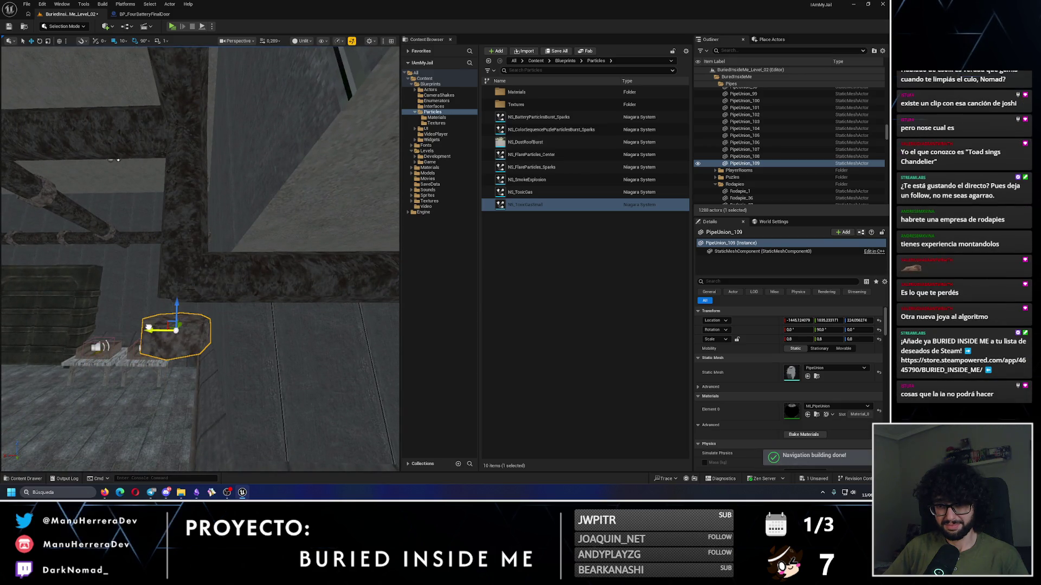
{"action": "left_click_drag", "start_coordinate": [117, 160], "coordinate": [3, 170]}
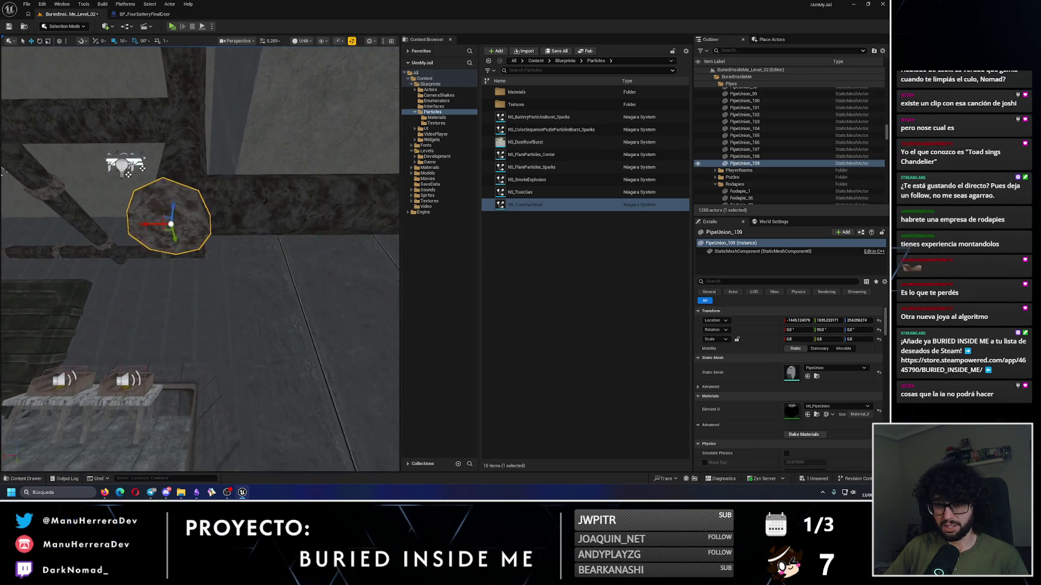
{"action": "mouse_move", "coordinate": [201, 243]}
{"action": "left_mouse_down"}
{"action": "mouse_move", "coordinate": [163, 271]}
{"action": "mouse_move", "coordinate": [184, 293]}
{"action": "mouse_move", "coordinate": [172, 245]}
{"action": "mouse_move", "coordinate": [157, 255]}
{"action": "mouse_move", "coordinate": [144, 247]}
{"action": "mouse_move", "coordinate": [168, 236]}
{"action": "left_mouse_up"}
Step: Make a horizontal copy of the vertical pipe and raise it higher up the wall
{"action": "left_click", "coordinate": [166, 261]}
{"action": "left_click_drag", "start_coordinate": [181, 283], "coordinate": [160, 264]}
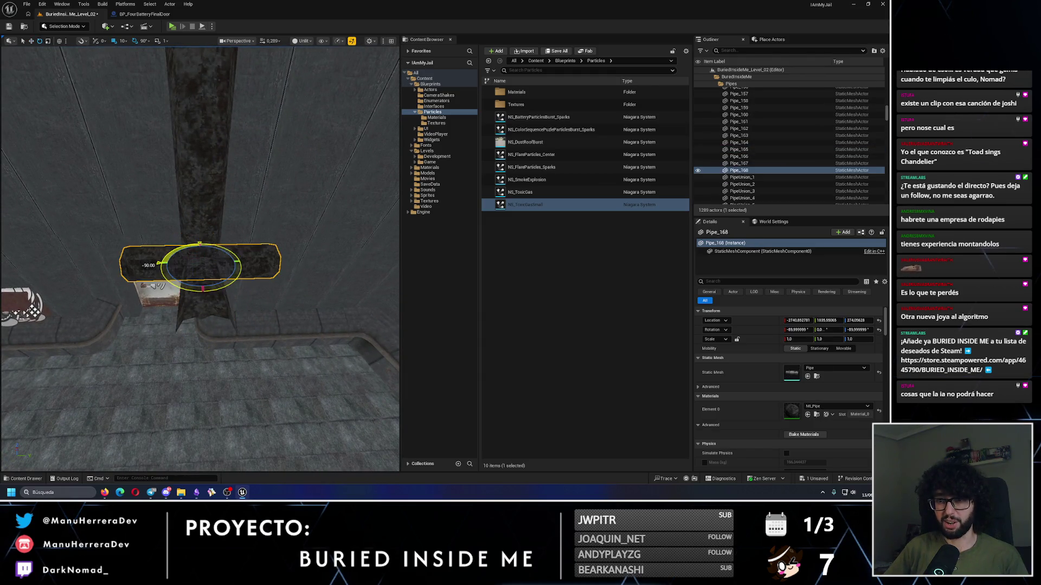
{"action": "mouse_move", "coordinate": [259, 254]}
{"action": "left_mouse_down"}
{"action": "mouse_move", "coordinate": [320, 238]}
{"action": "mouse_move", "coordinate": [159, 274]}
{"action": "left_mouse_up"}
{"action": "mouse_move", "coordinate": [167, 214]}
{"action": "left_mouse_down"}
{"action": "mouse_move", "coordinate": [174, 147]}
{"action": "mouse_move", "coordinate": [186, 162]}
{"action": "left_mouse_up"}
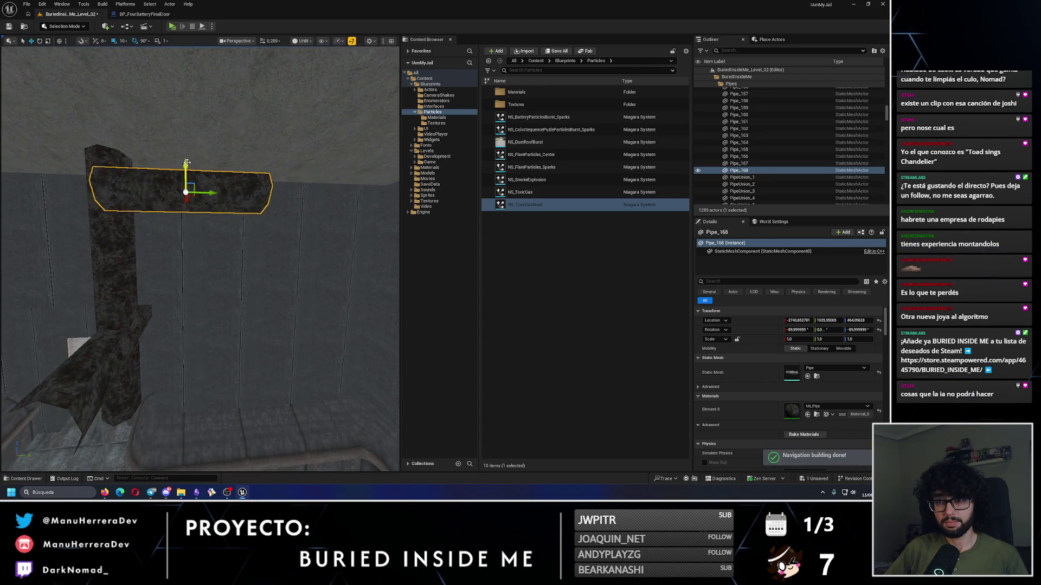
{"action": "left_click_drag", "start_coordinate": [209, 199], "coordinate": [211, 198]}
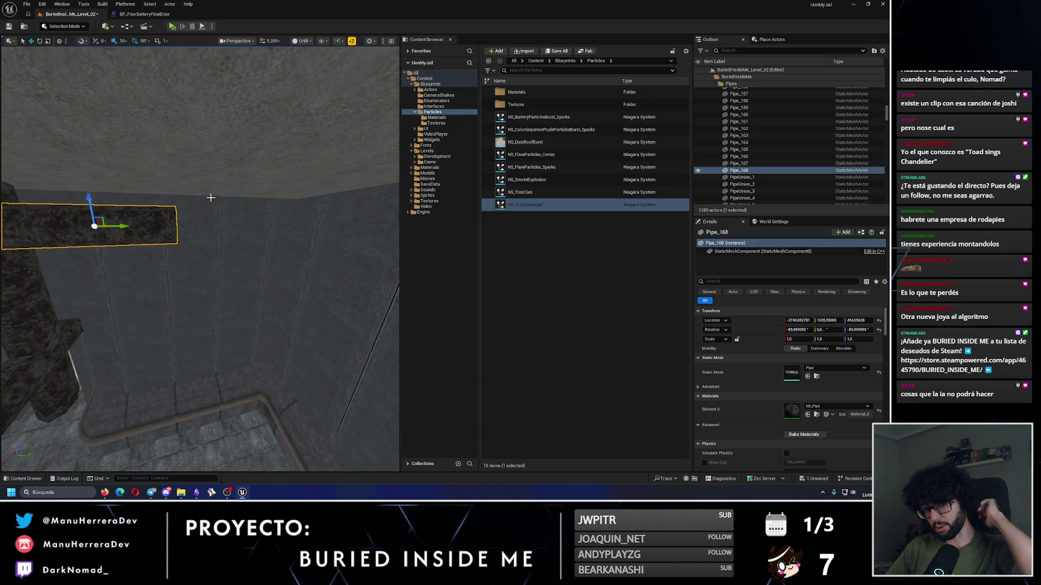
{"action": "mouse_move", "coordinate": [211, 198]}
{"action": "left_mouse_down"}
{"action": "mouse_move", "coordinate": [185, 237]}
{"action": "mouse_move", "coordinate": [306, 235]}
{"action": "mouse_move", "coordinate": [283, 239]}
{"action": "left_mouse_up"}
{"action": "key", "text": "e"}
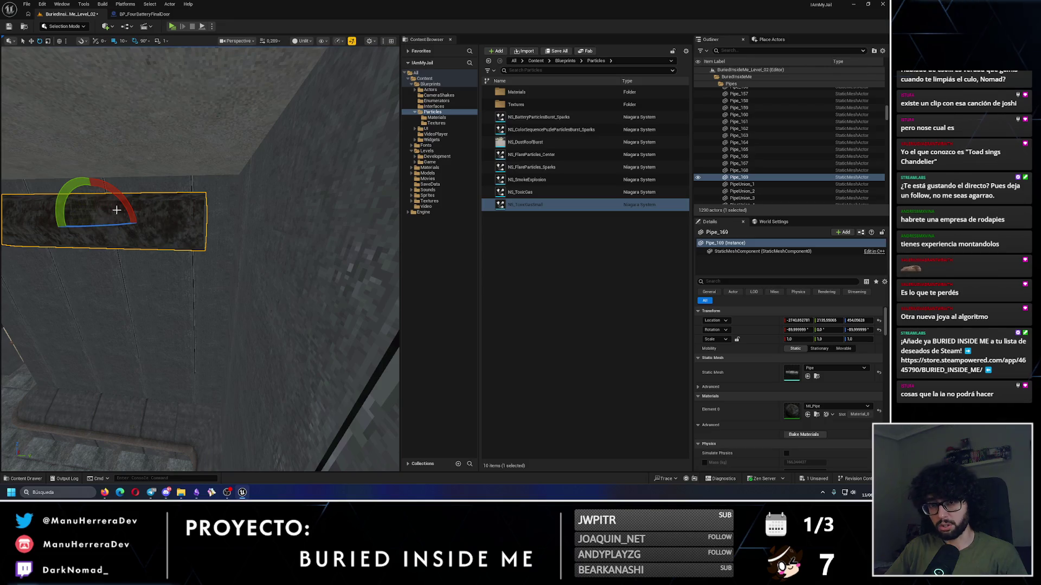
{"action": "mouse_move", "coordinate": [125, 213]}
{"action": "left_mouse_down"}
{"action": "mouse_move", "coordinate": [149, 234]}
{"action": "mouse_move", "coordinate": [130, 263]}
{"action": "mouse_move", "coordinate": [272, 269]}
{"action": "mouse_move", "coordinate": [213, 270]}
{"action": "mouse_move", "coordinate": [225, 260]}
{"action": "mouse_move", "coordinate": [127, 302]}
{"action": "mouse_move", "coordinate": [163, 257]}
{"action": "mouse_move", "coordinate": [101, 259]}
{"action": "mouse_move", "coordinate": [244, 262]}
{"action": "mouse_move", "coordinate": [170, 253]}
{"action": "mouse_move", "coordinate": [172, 245]}
{"action": "left_mouse_up"}
{"action": "key", "text": "w"}
{"action": "key", "text": "w"}
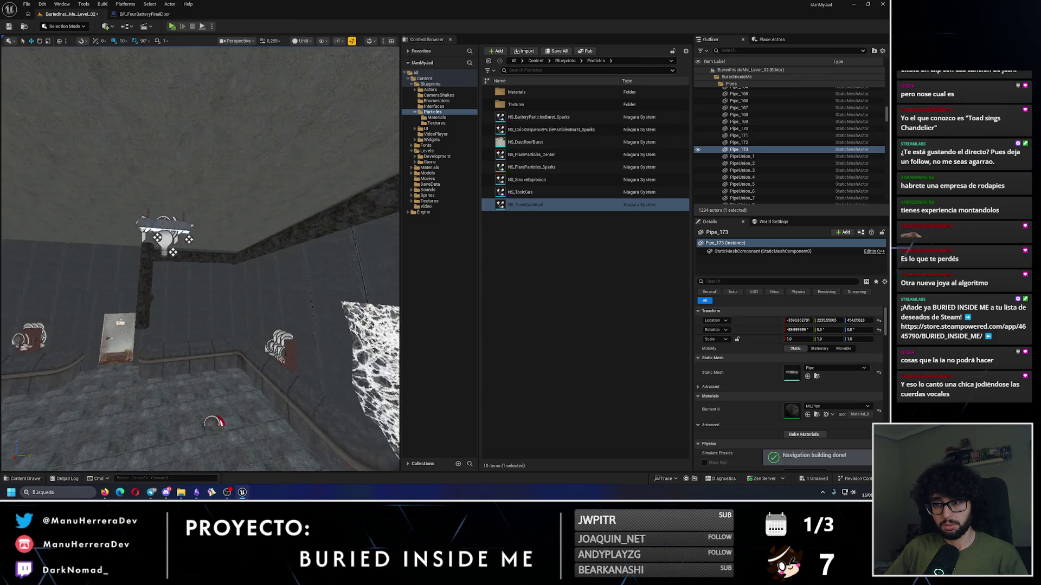
Step: Select Pipe_168 through Pipe_173, lower them 30 units, then frame Pipe_168 alone
{"action": "key", "text": "f"}
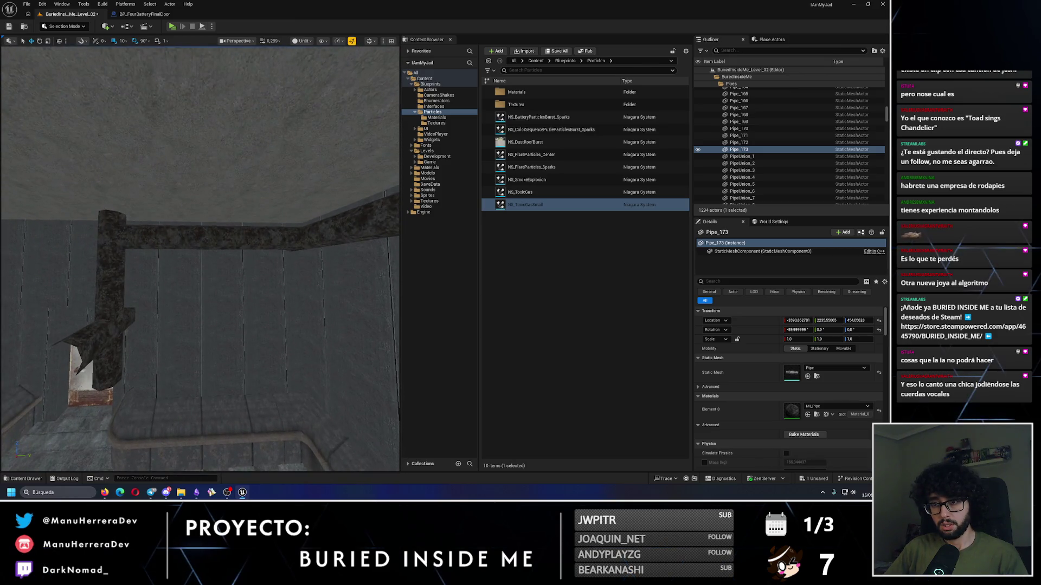
{"action": "left_click", "coordinate": [285, 239], "text": "ctrl"}
{"action": "left_click", "coordinate": [347, 217], "text": "ctrl"}
{"action": "mouse_move", "coordinate": [299, 217]}
{"action": "left_mouse_down"}
{"action": "mouse_move", "coordinate": [244, 214]}
{"action": "mouse_move", "coordinate": [239, 231]}
{"action": "left_mouse_up"}
{"action": "left_click", "coordinate": [255, 230], "text": "ctrl"}
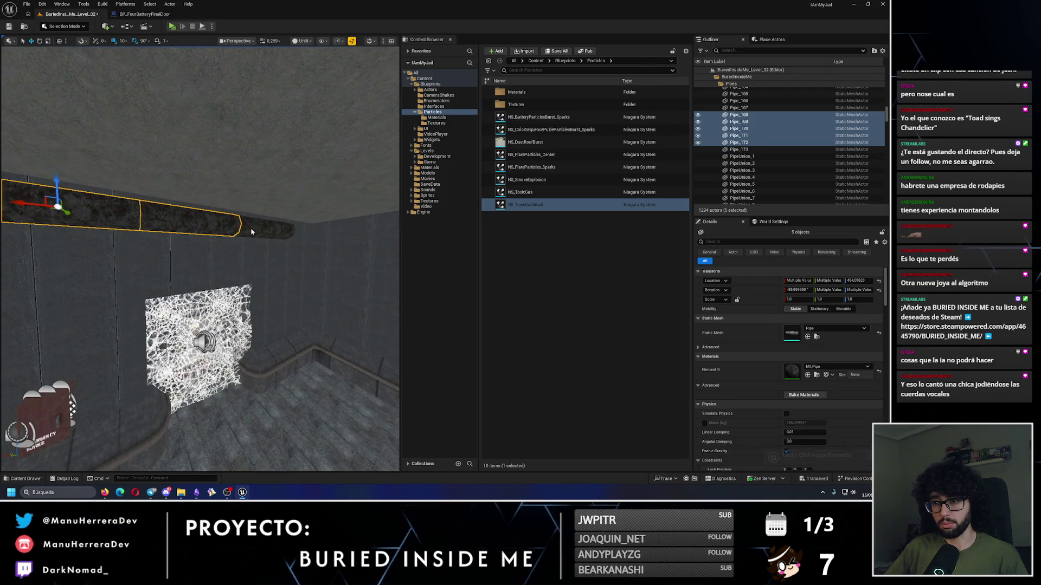
{"action": "left_click", "coordinate": [251, 232], "text": "ctrl"}
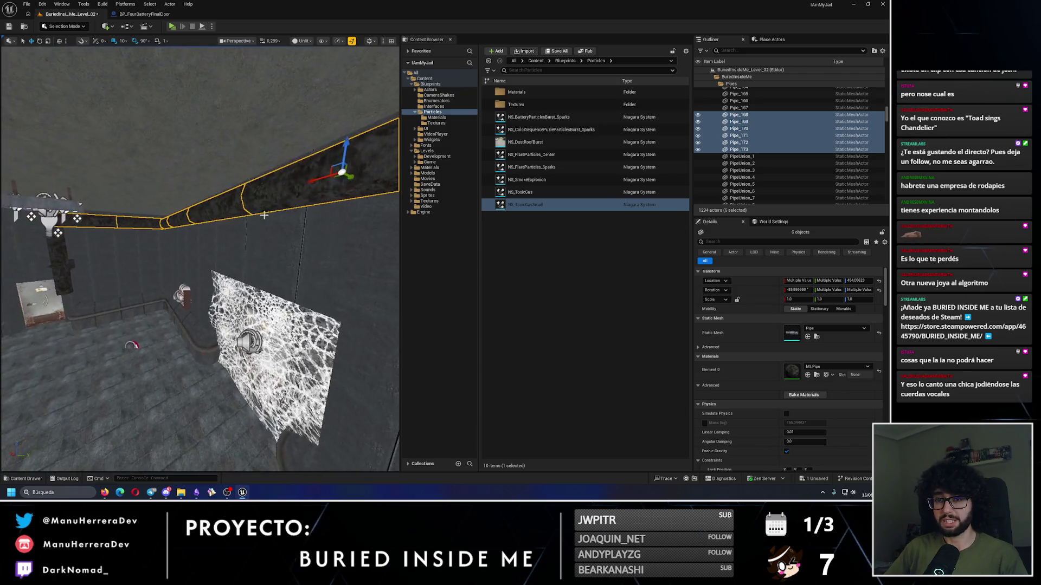
{"action": "left_click_drag", "start_coordinate": [342, 163], "coordinate": [341, 202]}
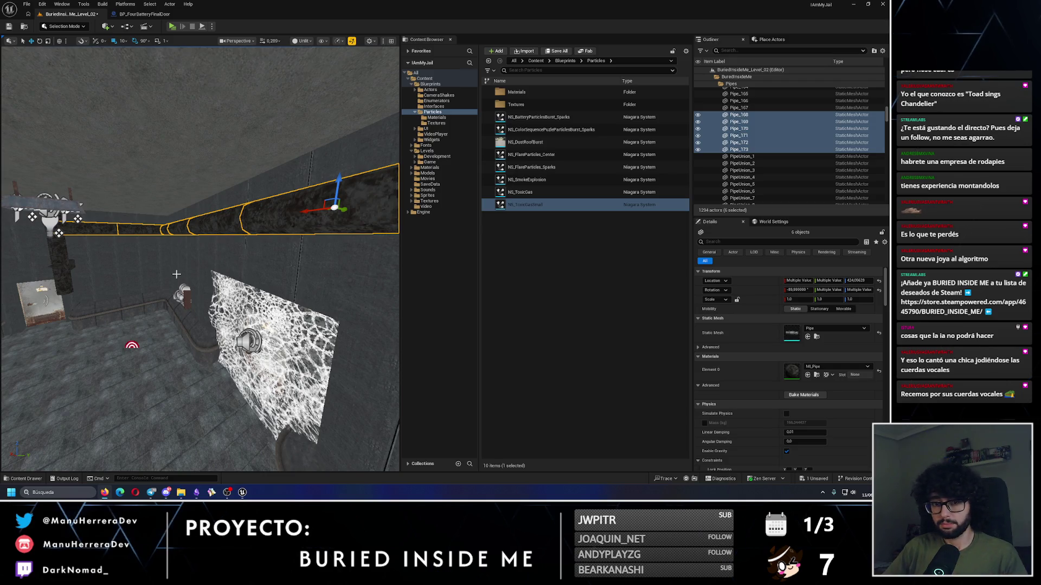
{"action": "key", "text": "f"}
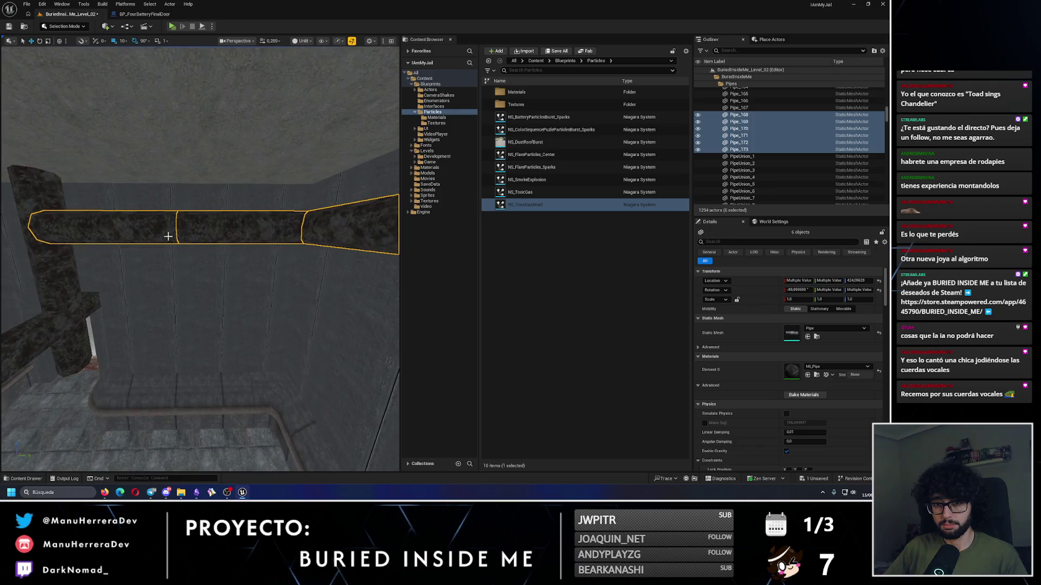
{"action": "left_click", "coordinate": [168, 236]}
{"action": "key", "text": "f"}
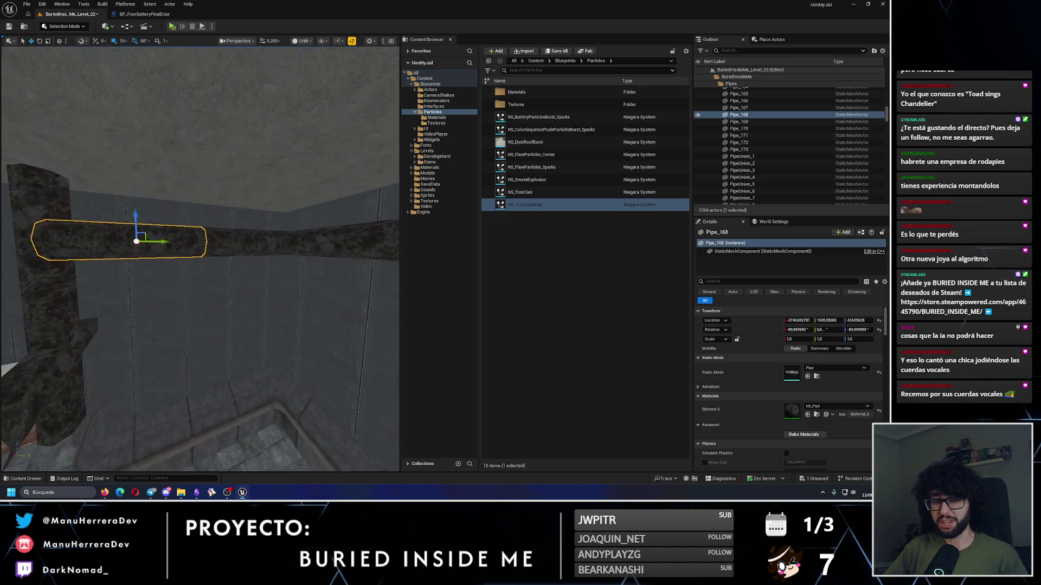
Step: Duplicate the neighbouring pipe further along the wall and lower the copies into place
{"action": "left_click", "coordinate": [227, 232]}
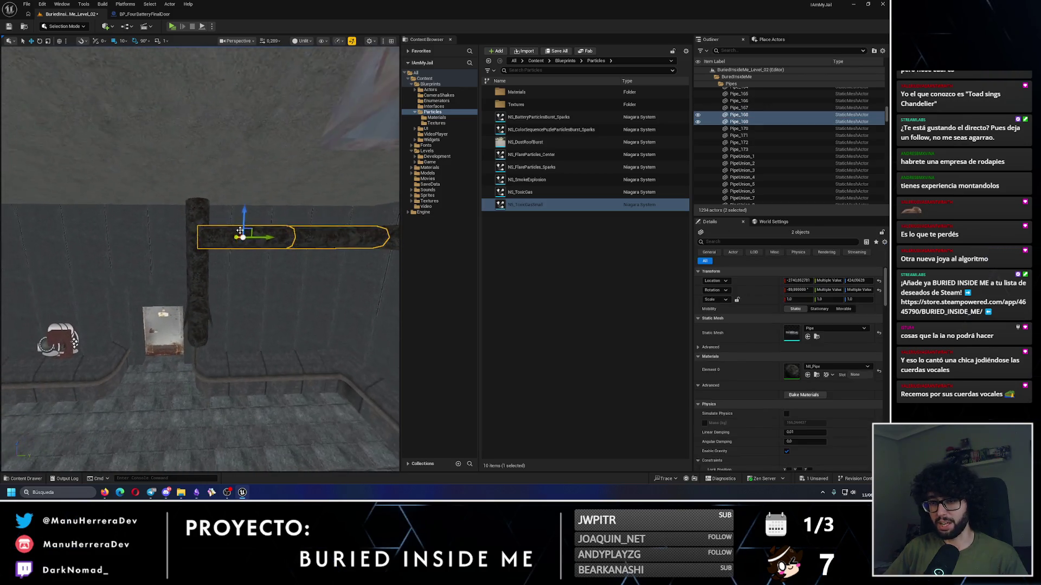
{"action": "mouse_move", "coordinate": [270, 233]}
{"action": "left_mouse_down", "text": "alt"}
{"action": "mouse_move", "coordinate": [49, 233]}
{"action": "mouse_move", "coordinate": [108, 217]}
{"action": "left_mouse_up", "text": "alt"}
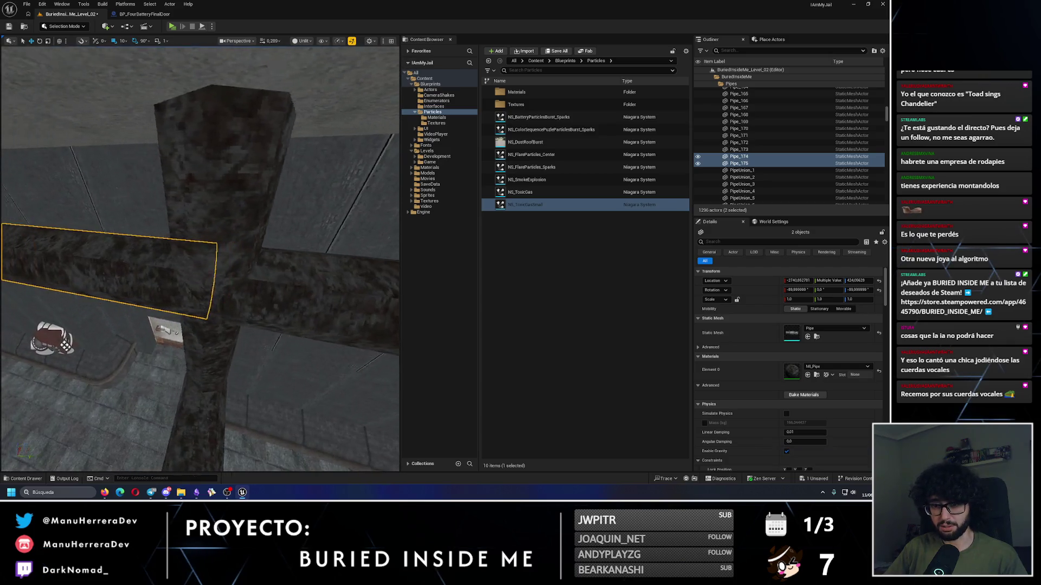
{"action": "key", "text": "f"}
{"action": "scroll", "coordinate": [200, 259], "scroll_direction": "down", "scroll_amount": 3}
{"action": "left_click_drag", "start_coordinate": [132, 222], "coordinate": [89, 232]}
{"action": "left_click_drag", "start_coordinate": [135, 260], "coordinate": [181, 285]}
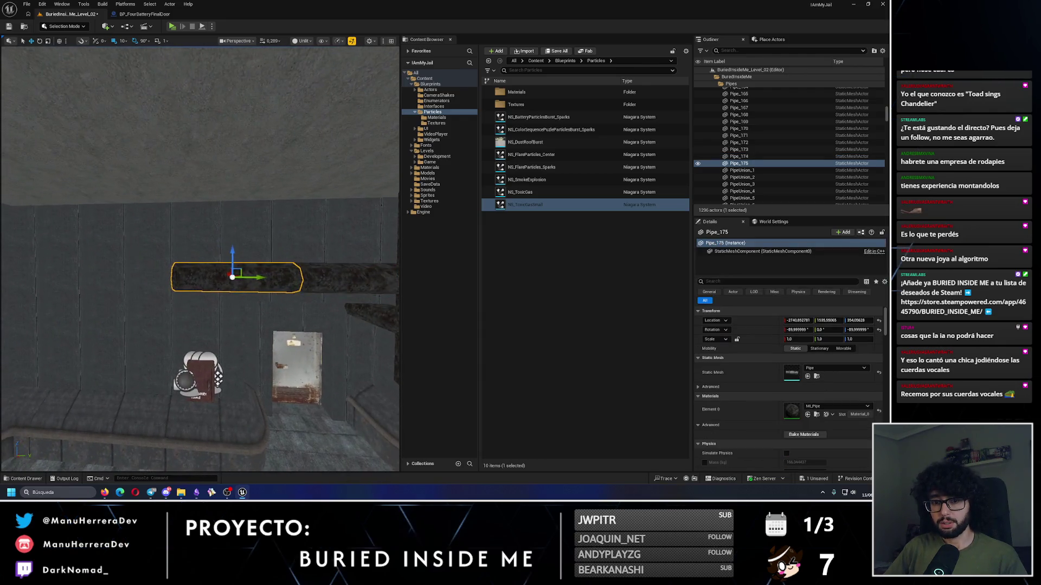
{"action": "right_click", "coordinate": [195, 274]}
{"action": "key", "text": "Escape"}
Step: Extend the wall run with two more copied pipes and a copy turned 90 degrees
{"action": "left_click", "coordinate": [340, 256]}
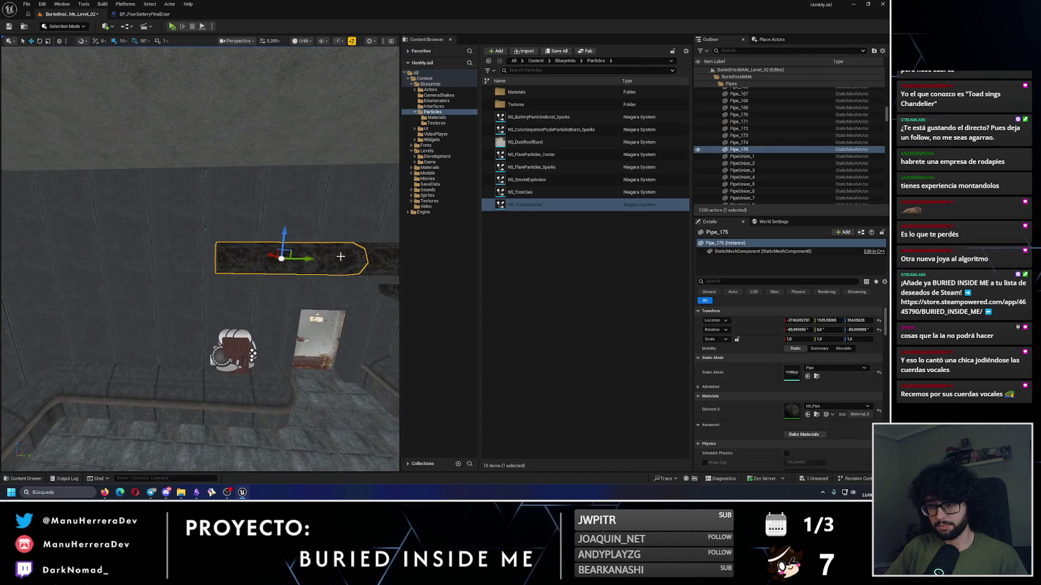
{"action": "mouse_move", "coordinate": [297, 261]}
{"action": "left_mouse_down"}
{"action": "mouse_move", "coordinate": [109, 258]}
{"action": "mouse_move", "coordinate": [171, 260]}
{"action": "left_mouse_up"}
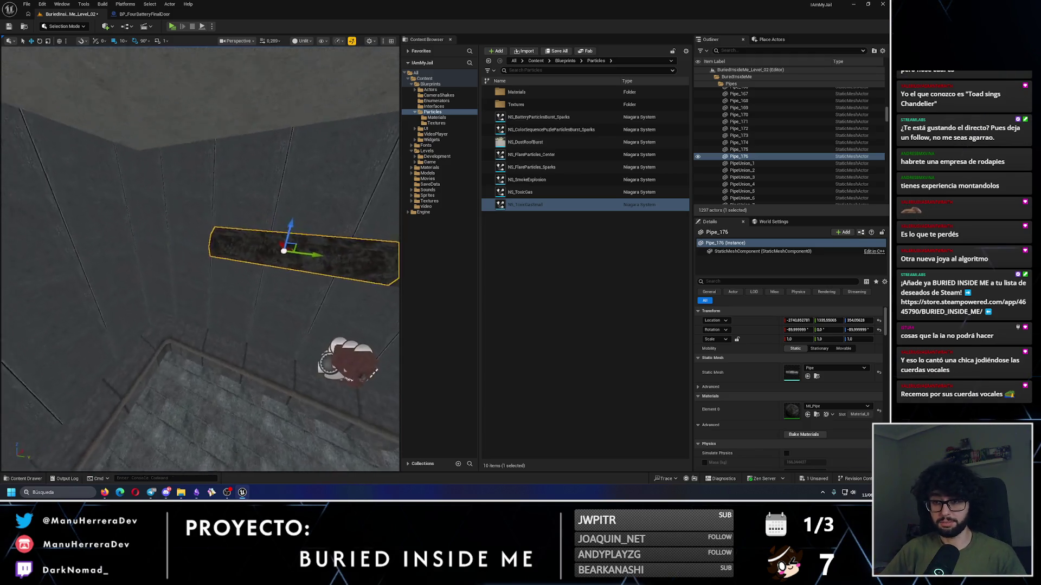
{"action": "mouse_move", "coordinate": [301, 260]}
{"action": "left_mouse_down"}
{"action": "mouse_move", "coordinate": [167, 275]}
{"action": "mouse_move", "coordinate": [201, 276]}
{"action": "left_mouse_up"}
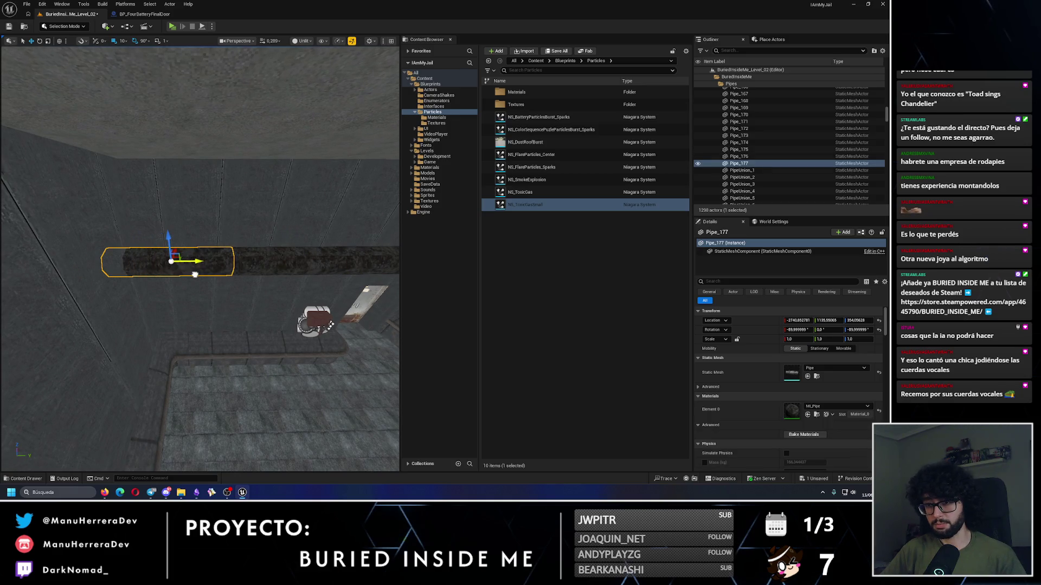
{"action": "key", "text": "e"}
{"action": "mouse_move", "coordinate": [267, 358]}
{"action": "left_mouse_down"}
{"action": "mouse_move", "coordinate": [254, 325]}
{"action": "mouse_move", "coordinate": [199, 328]}
{"action": "left_mouse_up"}
{"action": "key", "text": "w"}
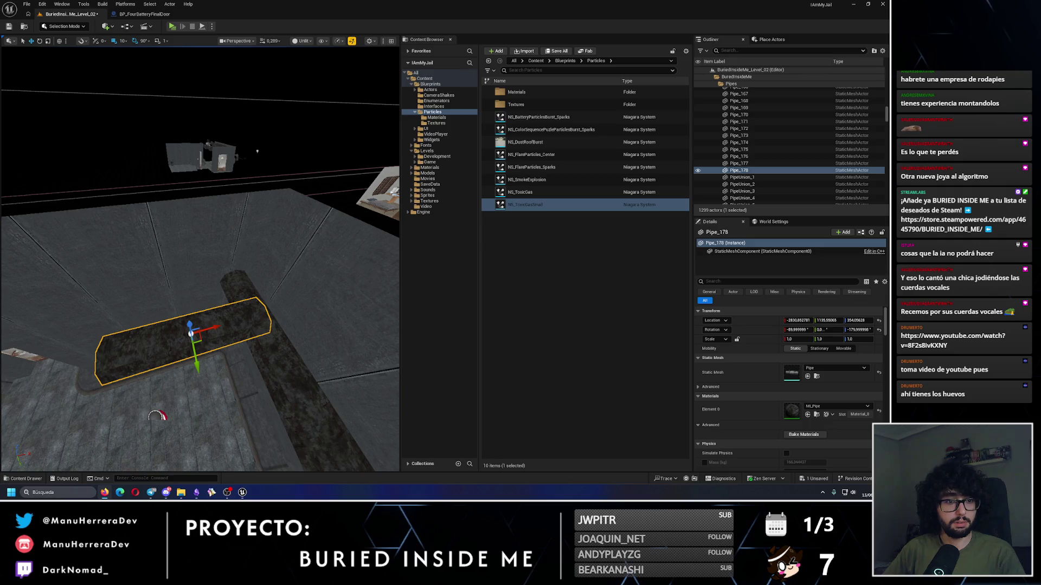
Step: Glance at the YouTube video, then return to the level and orbit toward the floor pipe
{"action": "key", "text": "alt+Tab"}
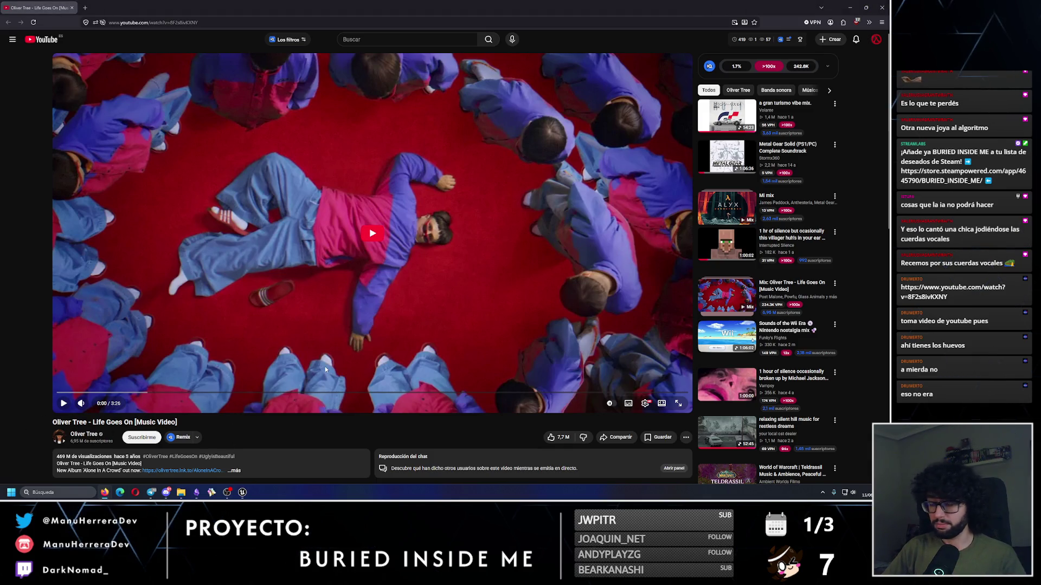
{"action": "key", "text": "alt+Tab"}
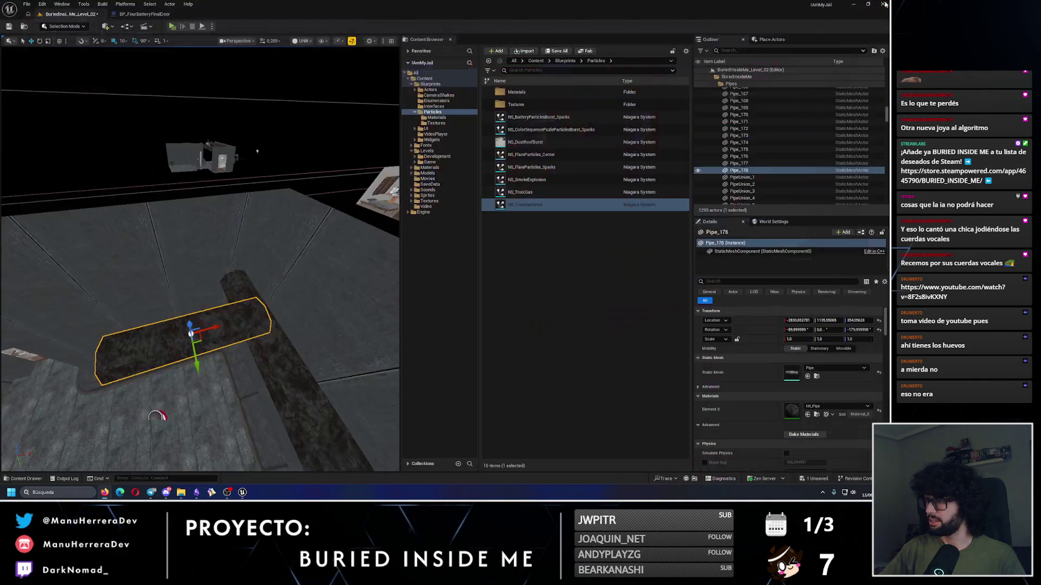
{"action": "mouse_move", "coordinate": [397, 189]}
{"action": "left_mouse_down"}
{"action": "mouse_move", "coordinate": [347, 325]}
{"action": "mouse_move", "coordinate": [114, 275]}
{"action": "left_mouse_up"}
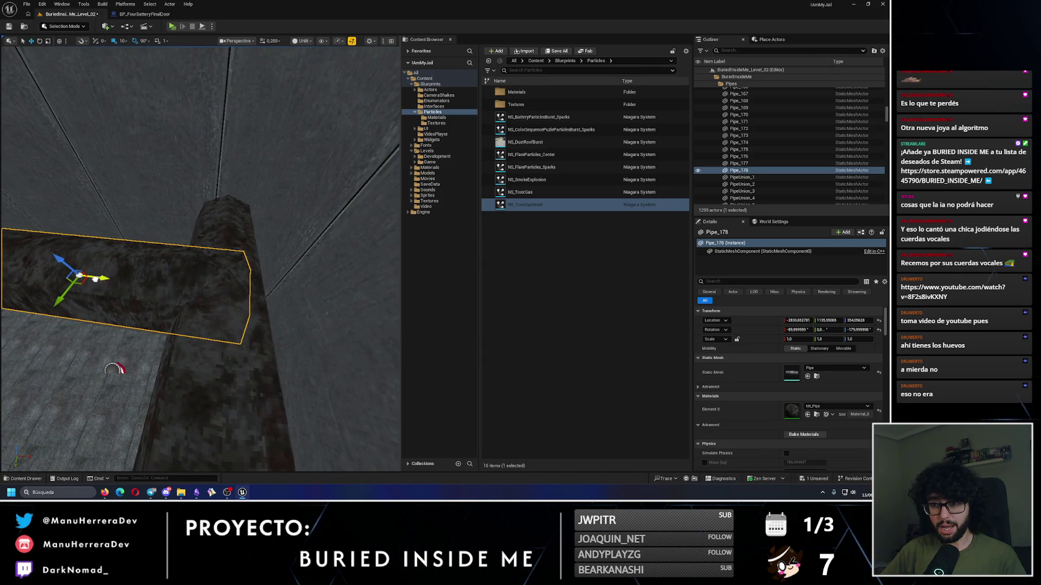
Step: Duplicate the wall pipe twice to extend the run, undoing a stray mesh-component move
{"action": "mouse_move", "coordinate": [121, 367]}
{"action": "left_mouse_down"}
{"action": "mouse_move", "coordinate": [267, 464]}
{"action": "mouse_move", "coordinate": [301, 443]}
{"action": "left_mouse_up"}
{"action": "left_click_drag", "start_coordinate": [136, 271], "coordinate": [214, 269]}
{"action": "mouse_move", "coordinate": [266, 235]}
{"action": "left_mouse_down"}
{"action": "mouse_move", "coordinate": [117, 233]}
{"action": "mouse_move", "coordinate": [162, 234]}
{"action": "left_mouse_up"}
{"action": "mouse_move", "coordinate": [163, 271]}
{"action": "left_mouse_down"}
{"action": "mouse_move", "coordinate": [179, 238]}
{"action": "mouse_move", "coordinate": [182, 260]}
{"action": "left_mouse_up"}
{"action": "mouse_move", "coordinate": [362, 251]}
{"action": "left_mouse_down"}
{"action": "mouse_move", "coordinate": [246, 256]}
{"action": "mouse_move", "coordinate": [158, 276]}
{"action": "left_mouse_up"}
{"action": "right_click", "coordinate": [204, 269]}
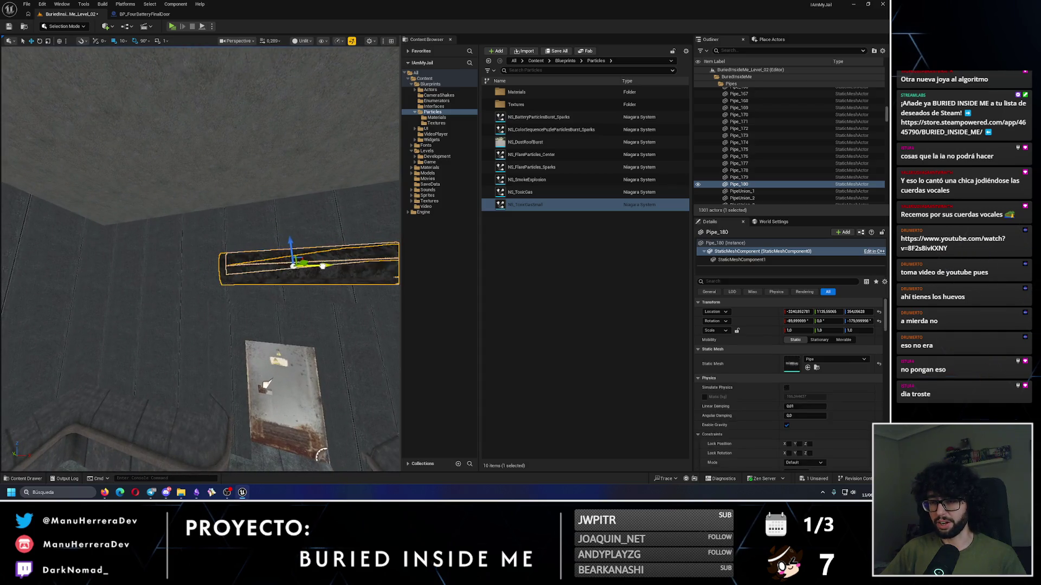
{"action": "left_click_drag", "start_coordinate": [306, 255], "coordinate": [132, 261]}
{"action": "key", "text": "ctrl+z"}
{"action": "key", "text": "ctrl+z"}
{"action": "key", "text": "ctrl+z"}
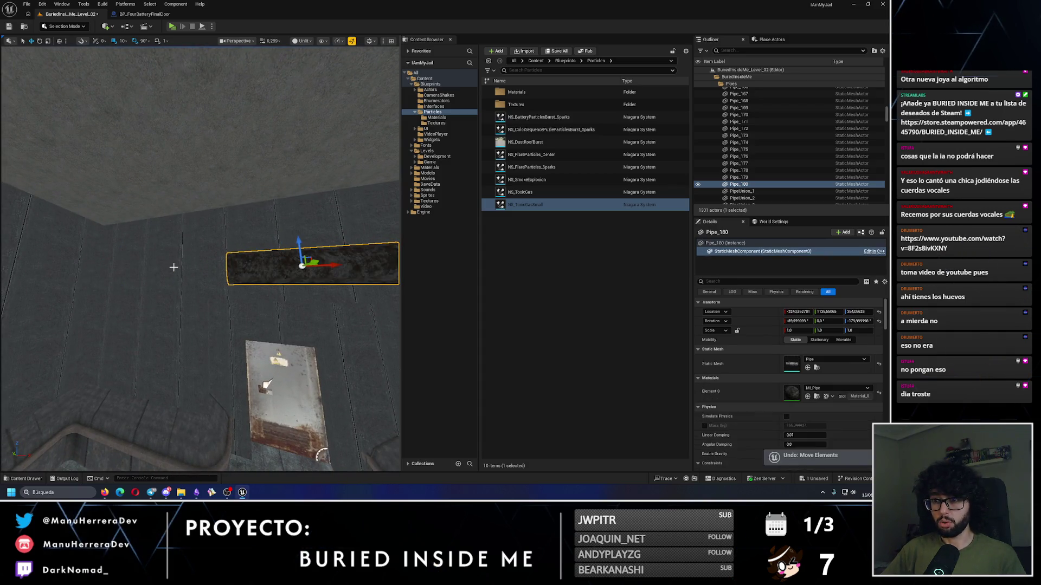
Step: Continue the run left from Pipe_180, turning a copy 90° for the corner through Pipe_184
{"action": "left_click", "coordinate": [237, 258]}
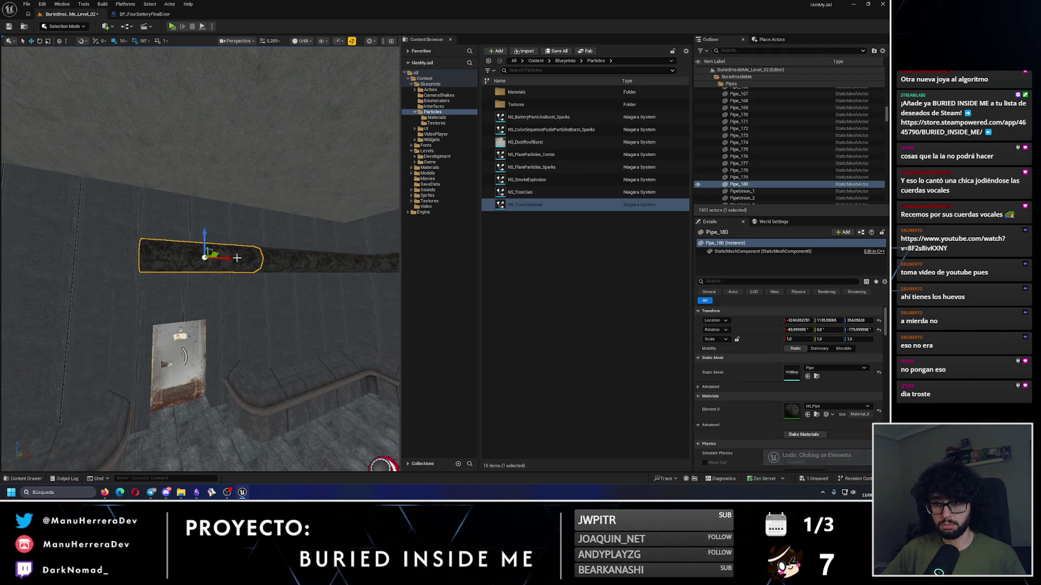
{"action": "left_click_drag", "start_coordinate": [225, 260], "coordinate": [101, 260]}
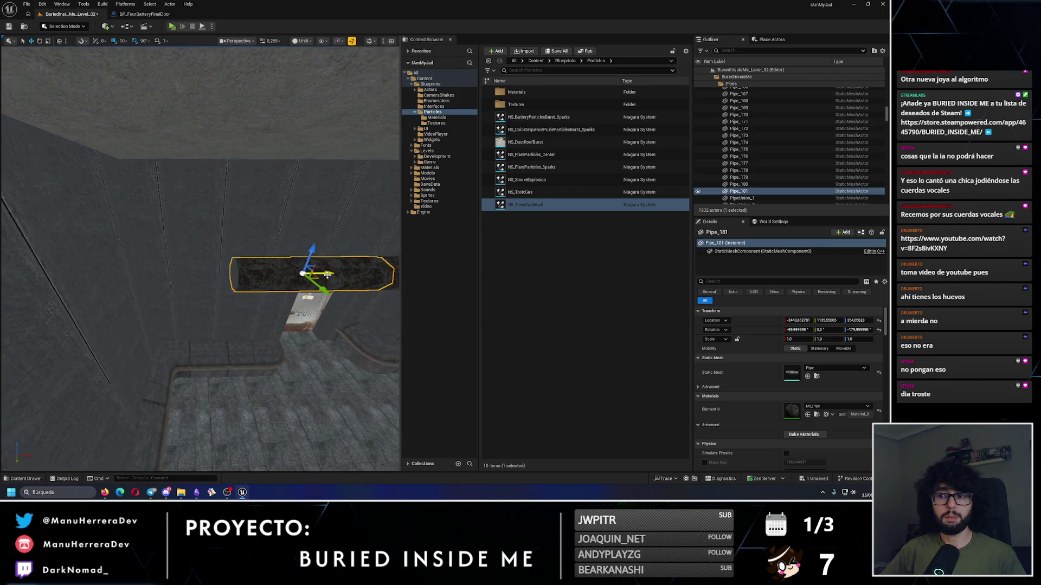
{"action": "left_click_drag", "start_coordinate": [328, 275], "coordinate": [195, 277]}
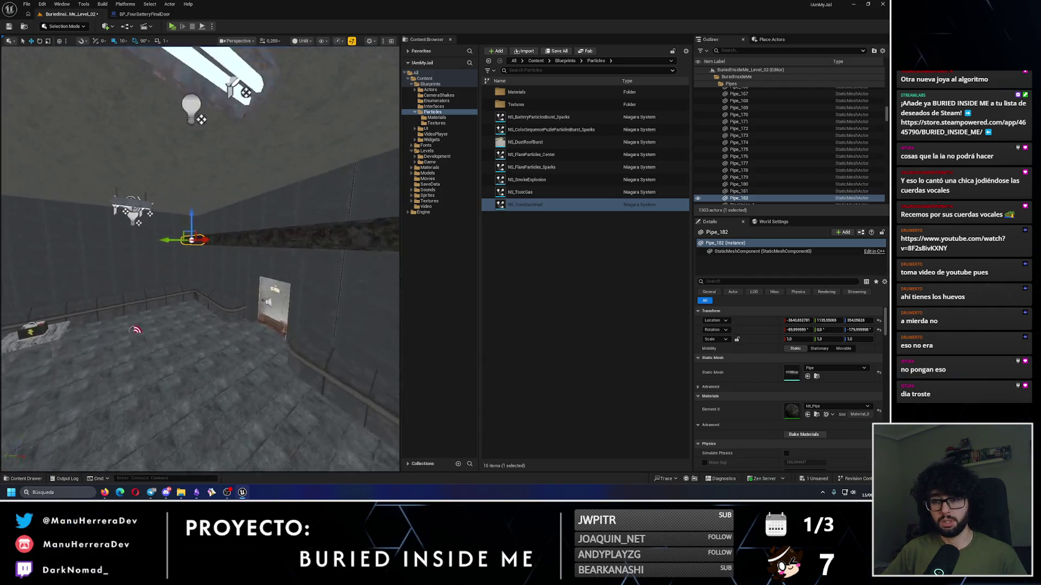
{"action": "key", "text": "e"}
{"action": "left_click_drag", "start_coordinate": [82, 417], "coordinate": [76, 428]}
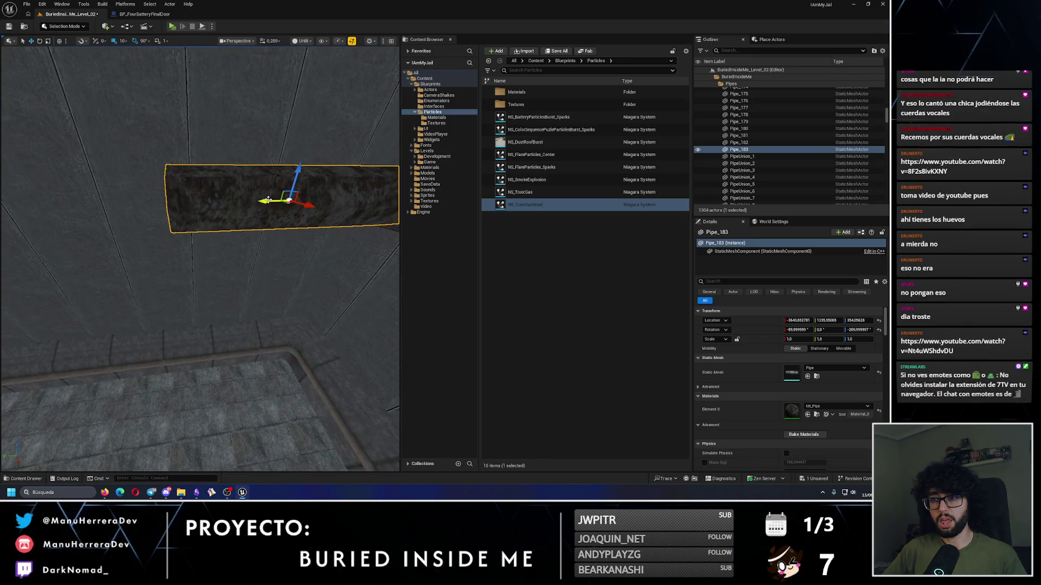
{"action": "left_click_drag", "start_coordinate": [275, 206], "coordinate": [261, 202]}
{"action": "left_click_drag", "start_coordinate": [12, 210], "coordinate": [5, 215]}
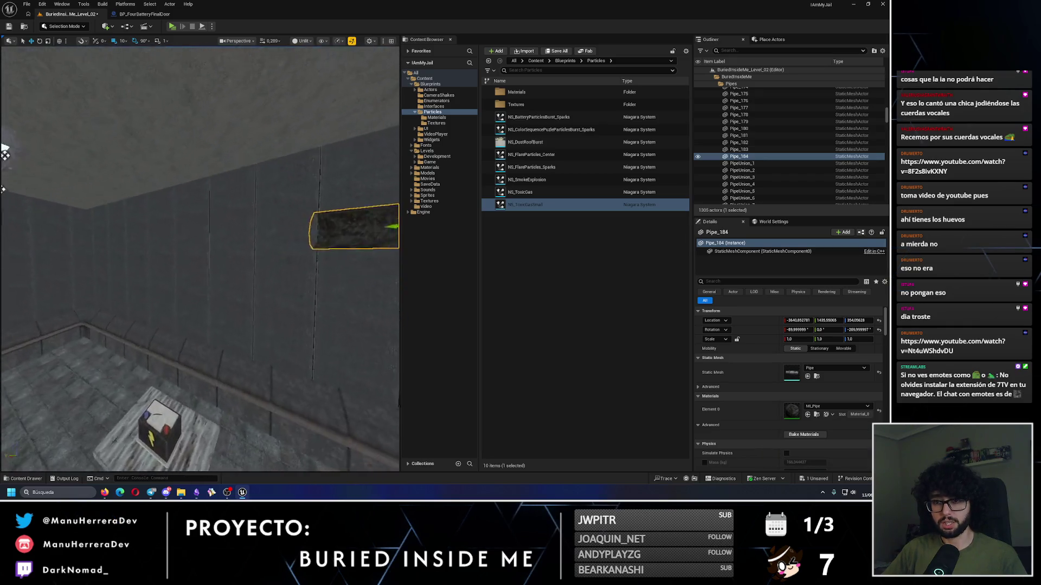
Step: Select pipes Pipe_174 through Pipe_184 in the Outliner, then narrow the selection to Pipe_184
{"action": "left_click", "coordinate": [219, 222], "text": "ctrl"}
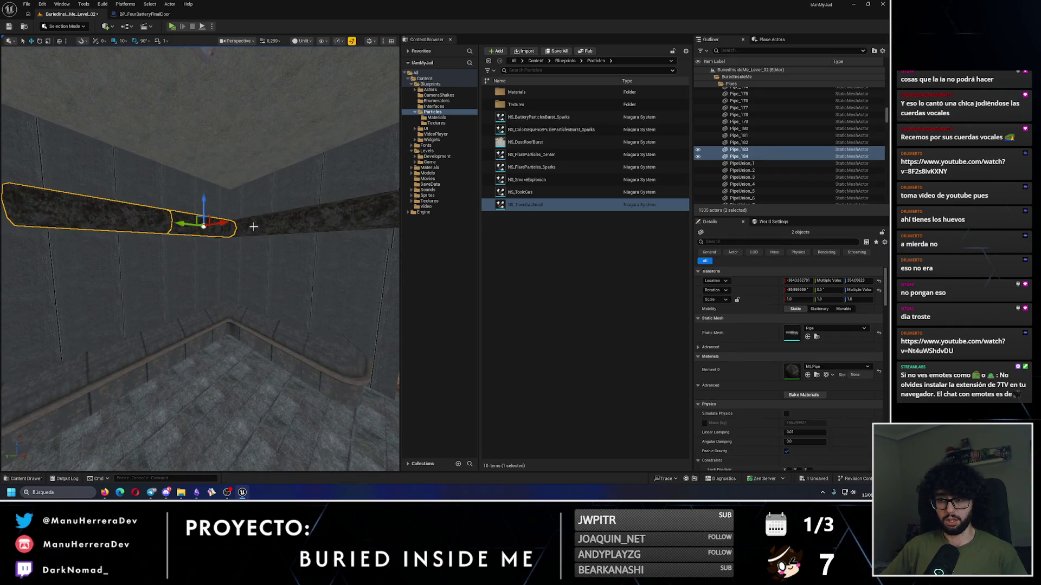
{"action": "left_click", "coordinate": [161, 236], "text": "ctrl"}
{"action": "left_click", "coordinate": [179, 238], "text": "ctrl"}
{"action": "left_click", "coordinate": [135, 230], "text": "ctrl"}
{"action": "left_click", "coordinate": [81, 225], "text": "ctrl"}
{"action": "left_click", "coordinate": [146, 263], "text": "ctrl"}
{"action": "left_click", "coordinate": [87, 260], "text": "ctrl"}
{"action": "left_click", "coordinate": [33, 255], "text": "ctrl"}
{"action": "left_click", "coordinate": [49, 263], "text": "ctrl"}
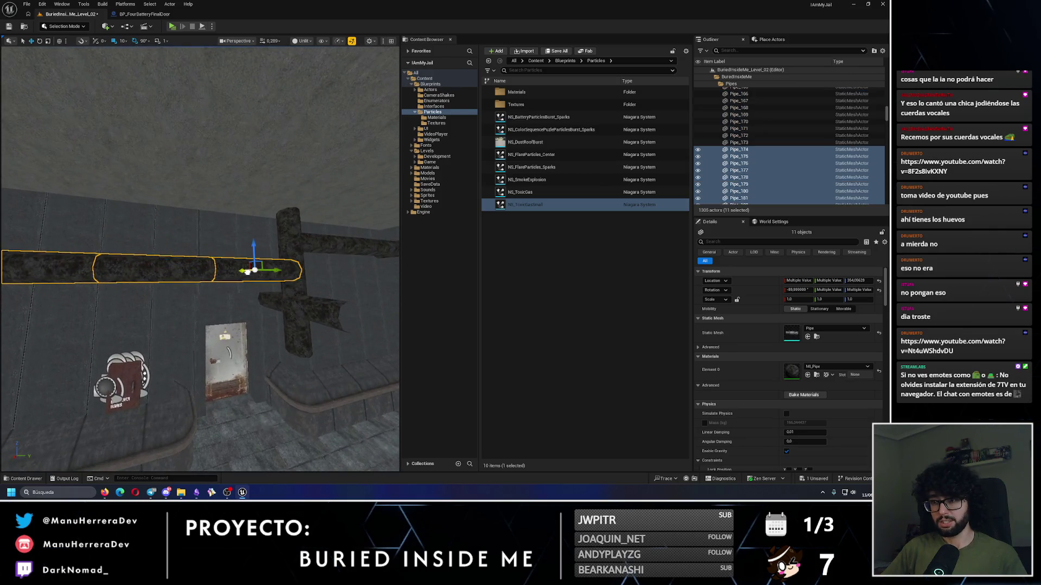
{"action": "left_click_drag", "start_coordinate": [167, 272], "coordinate": [167, 272]}
{"action": "left_click", "coordinate": [208, 246]}
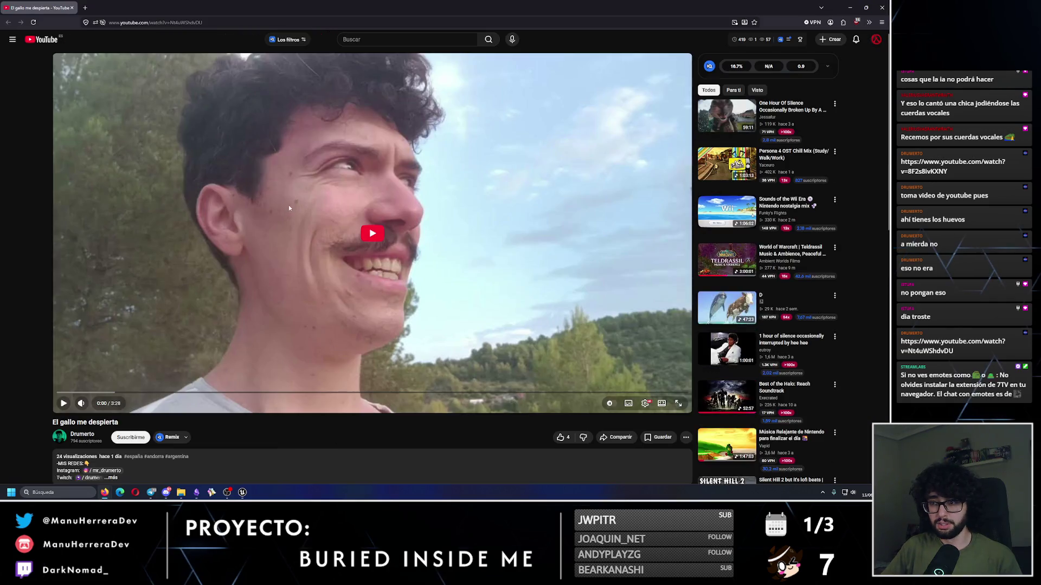
Step: Play the 'El gallo me despierta' video and shrink the browser to reveal the editor
{"action": "left_click", "coordinate": [289, 208]}
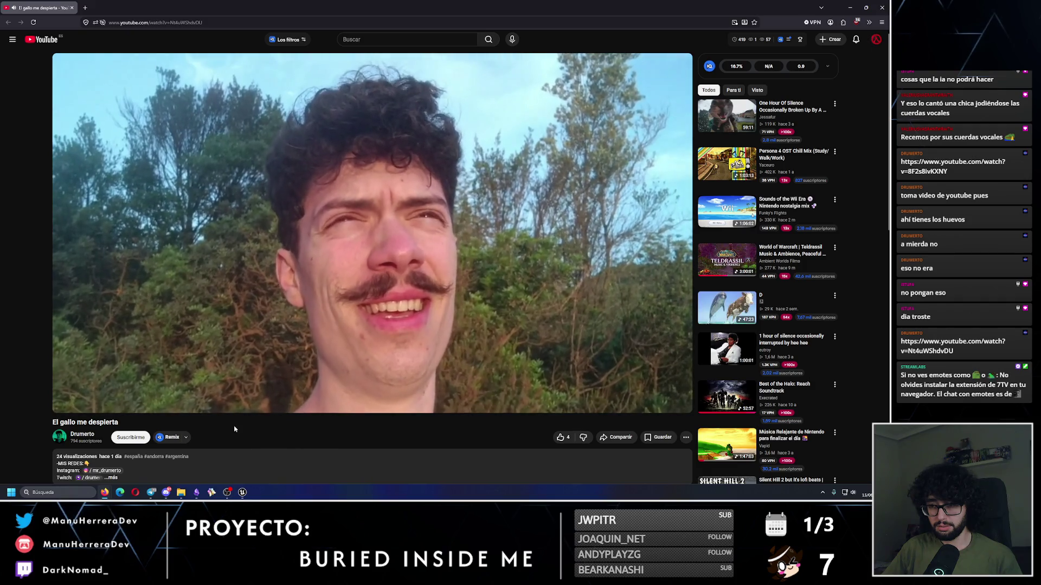
{"action": "left_click_drag", "start_coordinate": [380, 6], "coordinate": [0, 160]}
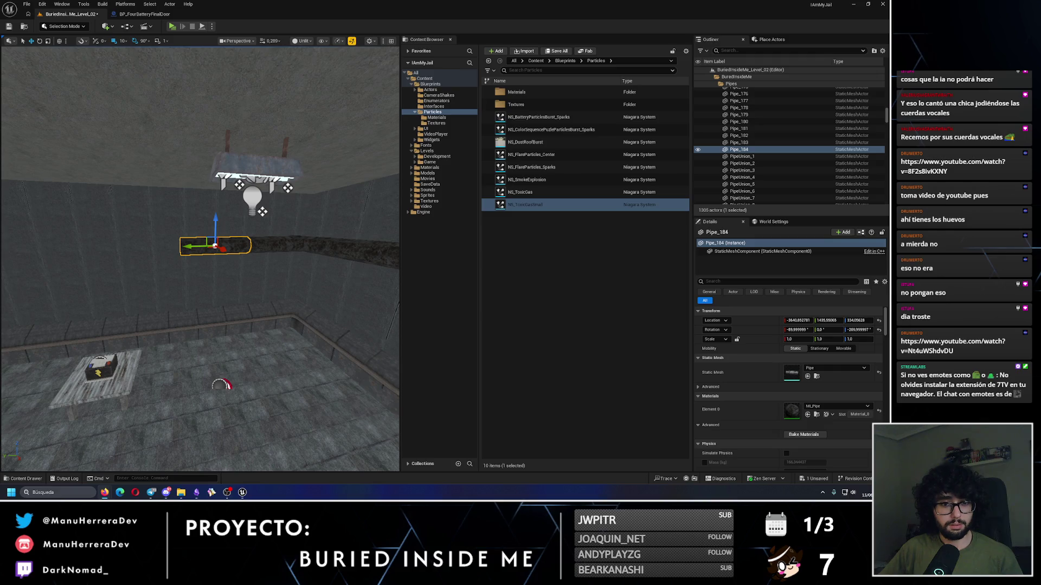
Step: Park the floating video at the top right and slide the pipe further along the wall
{"action": "mouse_move", "coordinate": [8, 360]}
{"action": "left_mouse_down"}
{"action": "mouse_move", "coordinate": [600, 159]}
{"action": "mouse_move", "coordinate": [608, 132]}
{"action": "mouse_move", "coordinate": [663, 136]}
{"action": "mouse_move", "coordinate": [455, 283]}
{"action": "mouse_move", "coordinate": [416, 283]}
{"action": "mouse_move", "coordinate": [439, 331]}
{"action": "left_mouse_up"}
{"action": "scroll", "coordinate": [94, 250], "scroll_direction": "up", "scroll_amount": 5}
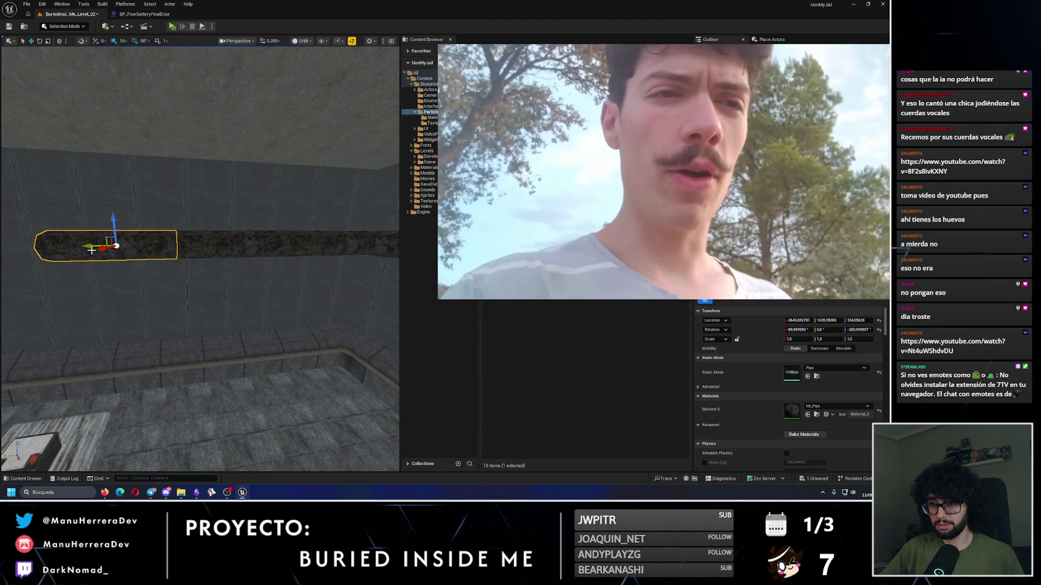
{"action": "left_click_drag", "start_coordinate": [93, 249], "coordinate": [163, 254]}
{"action": "mouse_move", "coordinate": [260, 250]}
{"action": "left_mouse_down"}
{"action": "mouse_move", "coordinate": [88, 255]}
{"action": "mouse_move", "coordinate": [159, 251]}
{"action": "mouse_move", "coordinate": [135, 255]}
{"action": "mouse_move", "coordinate": [140, 281]}
{"action": "mouse_move", "coordinate": [168, 271]}
{"action": "mouse_move", "coordinate": [163, 255]}
{"action": "mouse_move", "coordinate": [110, 244]}
{"action": "left_mouse_up"}
{"action": "right_click", "coordinate": [110, 244]}
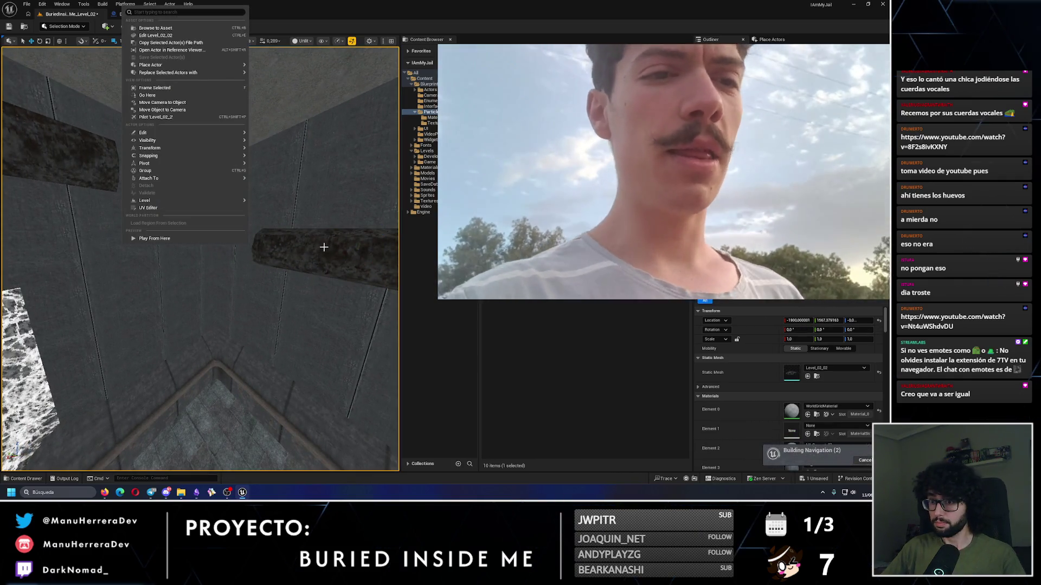
{"action": "left_click", "coordinate": [320, 251]}
{"action": "key", "text": "Right"}
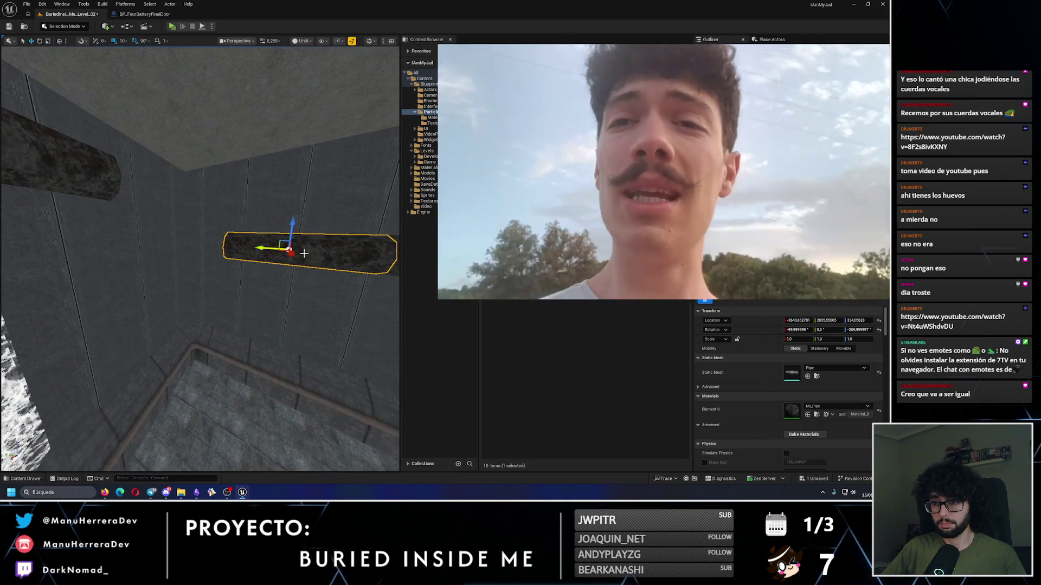
Step: Nudge the pipe slightly left and duplicate it to the right
{"action": "mouse_move", "coordinate": [152, 237]}
{"action": "left_mouse_down"}
{"action": "mouse_move", "coordinate": [62, 291]}
{"action": "mouse_move", "coordinate": [271, 278]}
{"action": "mouse_move", "coordinate": [110, 237]}
{"action": "mouse_move", "coordinate": [141, 217]}
{"action": "mouse_move", "coordinate": [116, 239]}
{"action": "mouse_move", "coordinate": [181, 233]}
{"action": "left_mouse_up"}
{"action": "right_click", "coordinate": [110, 236]}
{"action": "key", "text": "Escape"}
{"action": "scroll", "coordinate": [110, 237], "scroll_direction": "down", "scroll_amount": 3}
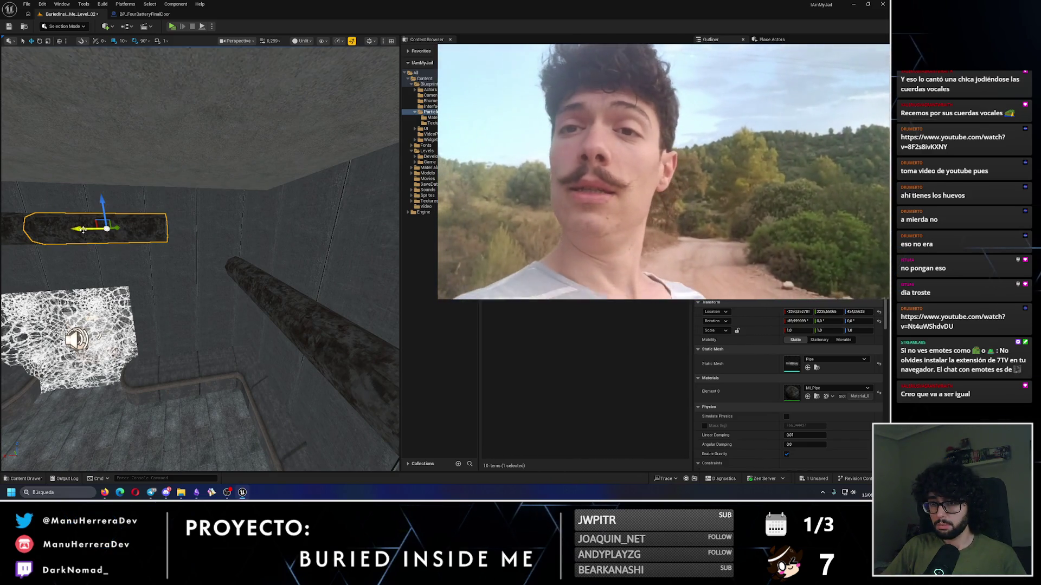
{"action": "mouse_move", "coordinate": [83, 230]}
{"action": "left_mouse_down", "text": "alt"}
{"action": "mouse_move", "coordinate": [215, 231]}
{"action": "mouse_move", "coordinate": [271, 320]}
{"action": "mouse_move", "coordinate": [279, 312]}
{"action": "left_mouse_up", "text": "alt"}
{"action": "mouse_move", "coordinate": [147, 269]}
{"action": "left_mouse_down"}
{"action": "mouse_move", "coordinate": [108, 235]}
{"action": "mouse_move", "coordinate": [128, 234]}
{"action": "left_mouse_up"}
Step: Slide the pipe union along the pipe and lower it onto the next joint
{"action": "left_click", "coordinate": [147, 268]}
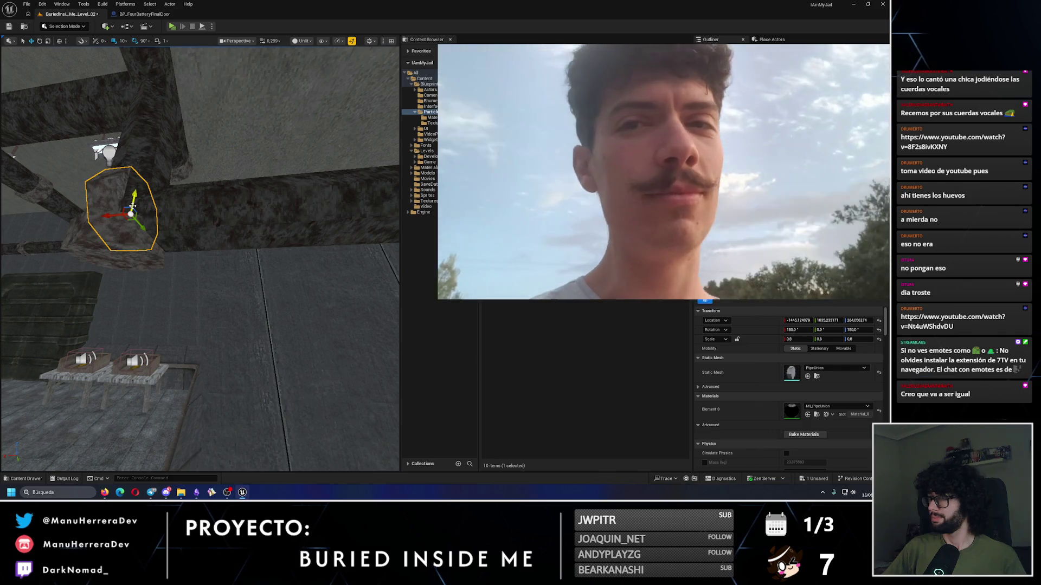
{"action": "mouse_move", "coordinate": [117, 224]}
{"action": "left_mouse_down"}
{"action": "mouse_move", "coordinate": [228, 206]}
{"action": "mouse_move", "coordinate": [233, 303]}
{"action": "mouse_move", "coordinate": [244, 310]}
{"action": "mouse_move", "coordinate": [248, 205]}
{"action": "left_mouse_up"}
{"action": "mouse_move", "coordinate": [198, 266]}
{"action": "left_mouse_down"}
{"action": "mouse_move", "coordinate": [179, 260]}
{"action": "mouse_move", "coordinate": [184, 227]}
{"action": "mouse_move", "coordinate": [231, 222]}
{"action": "mouse_move", "coordinate": [195, 286]}
{"action": "left_mouse_up"}
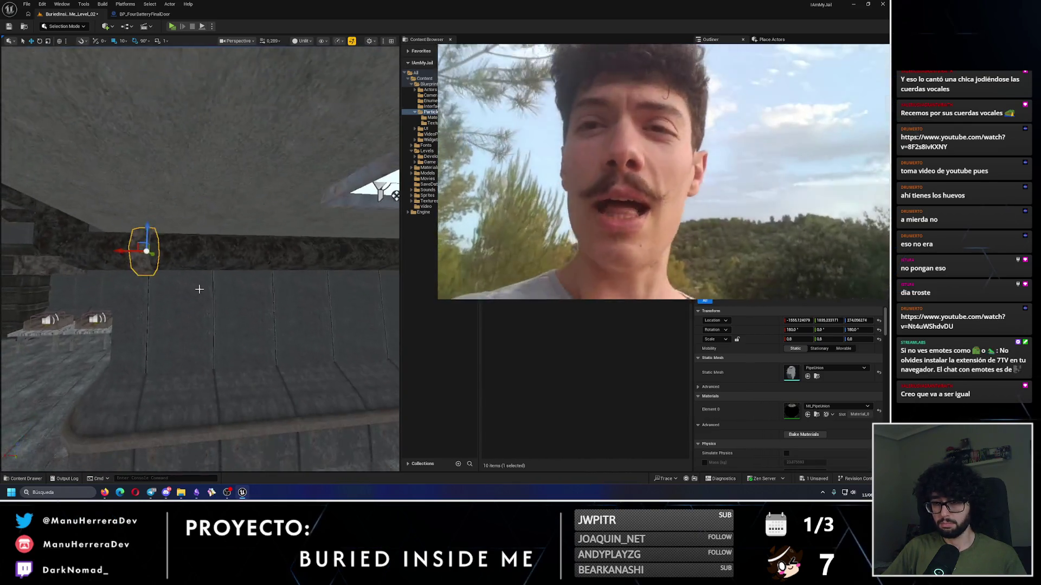
{"action": "left_click_drag", "start_coordinate": [128, 258], "coordinate": [218, 280]}
{"action": "right_click", "coordinate": [218, 280]}
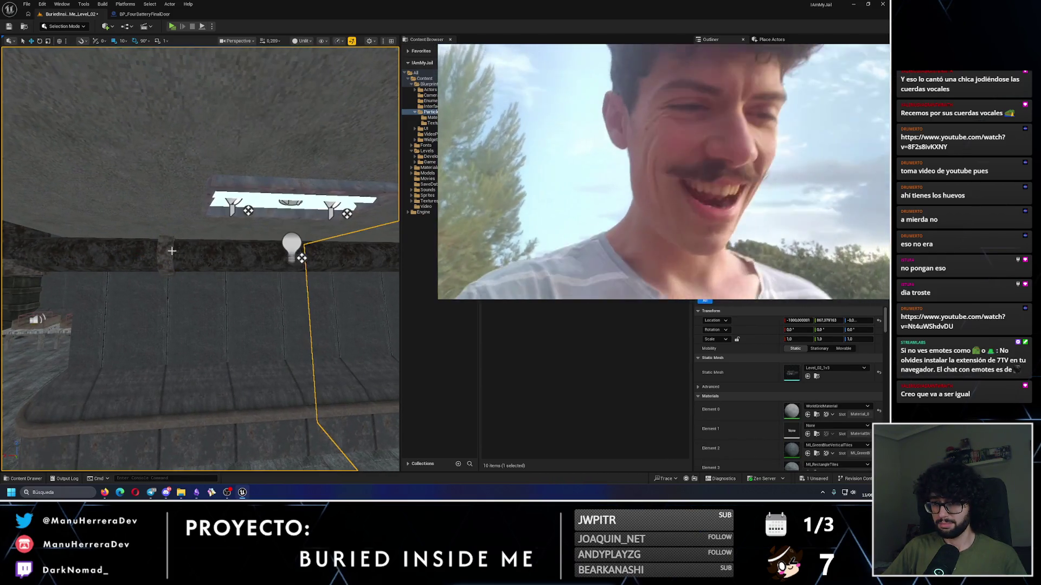
{"action": "mouse_move", "coordinate": [166, 254]}
{"action": "left_mouse_down"}
{"action": "mouse_move", "coordinate": [251, 263]}
{"action": "mouse_move", "coordinate": [174, 272]}
{"action": "mouse_move", "coordinate": [204, 269]}
{"action": "left_mouse_up"}
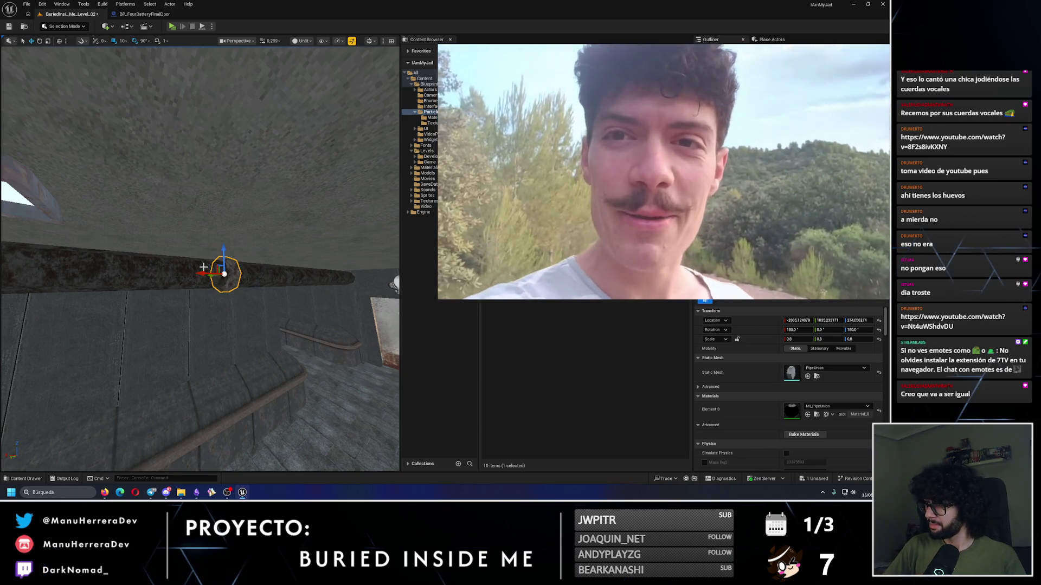
{"action": "key", "text": "Right"}
{"action": "mouse_move", "coordinate": [105, 274]}
{"action": "left_mouse_down"}
{"action": "mouse_move", "coordinate": [285, 273]}
{"action": "mouse_move", "coordinate": [189, 279]}
{"action": "left_mouse_up"}
{"action": "key", "text": "f"}
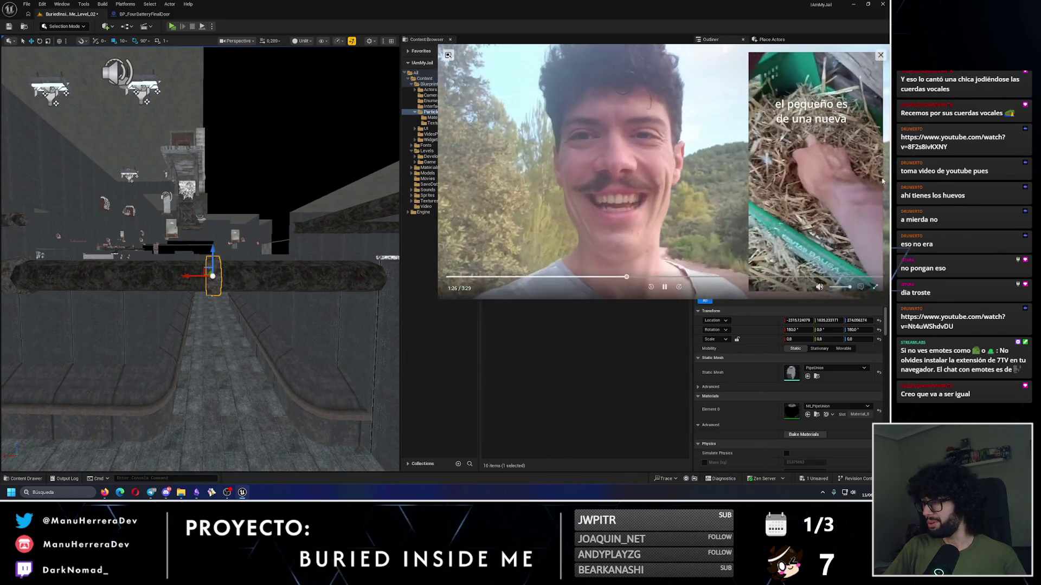
Step: Move the pipe union along to the next pipe junction
{"action": "mouse_move", "coordinate": [790, 198]}
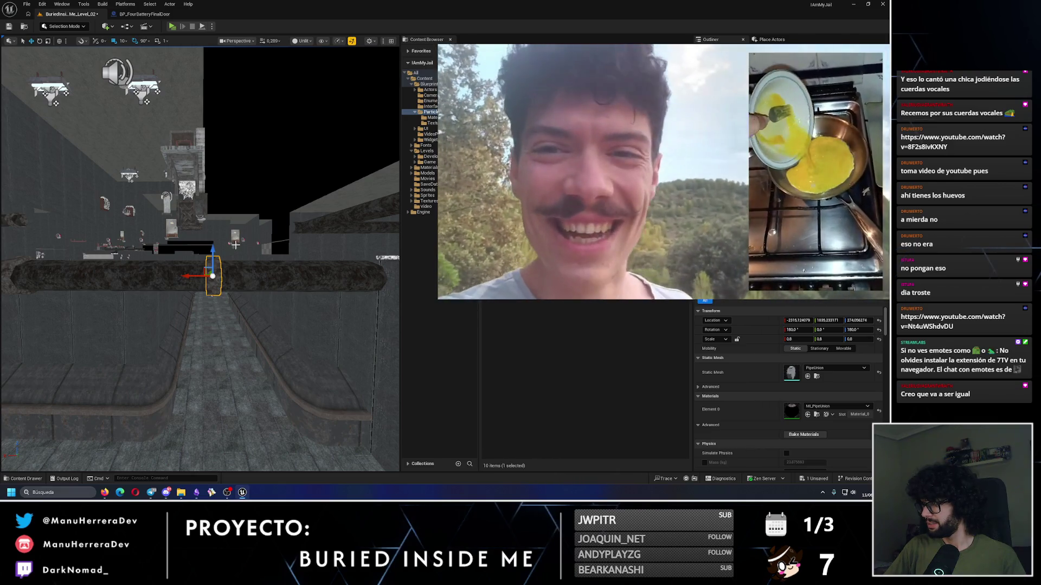
{"action": "mouse_move", "coordinate": [175, 264]}
{"action": "left_mouse_down"}
{"action": "mouse_move", "coordinate": [107, 295]}
{"action": "mouse_move", "coordinate": [194, 318]}
{"action": "mouse_move", "coordinate": [163, 336]}
{"action": "mouse_move", "coordinate": [81, 314]}
{"action": "mouse_move", "coordinate": [163, 261]}
{"action": "mouse_move", "coordinate": [103, 267]}
{"action": "mouse_move", "coordinate": [217, 268]}
{"action": "mouse_move", "coordinate": [255, 241]}
{"action": "mouse_move", "coordinate": [273, 281]}
{"action": "mouse_move", "coordinate": [276, 204]}
{"action": "mouse_move", "coordinate": [187, 262]}
{"action": "left_mouse_up"}
{"action": "right_click", "coordinate": [214, 217]}
{"action": "key", "text": "Escape"}
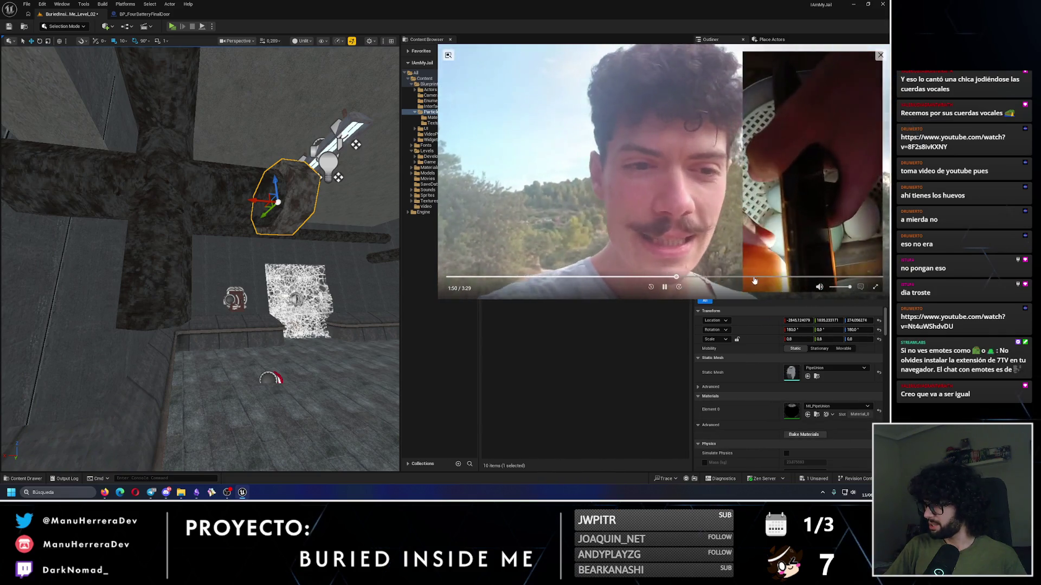
{"action": "mouse_move", "coordinate": [255, 201]}
{"action": "left_mouse_down"}
{"action": "mouse_move", "coordinate": [147, 203]}
{"action": "mouse_move", "coordinate": [189, 223]}
{"action": "left_mouse_up"}
{"action": "key", "text": "e"}
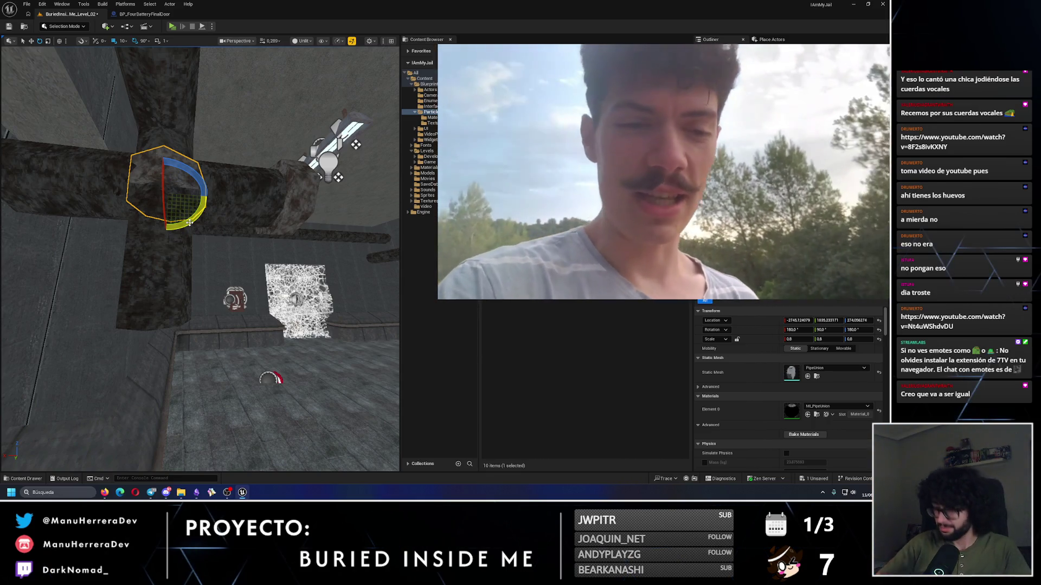
Step: Seat the pipe union on the vertical pipe junction, then slide it along the wall pipe
{"action": "key", "text": "w"}
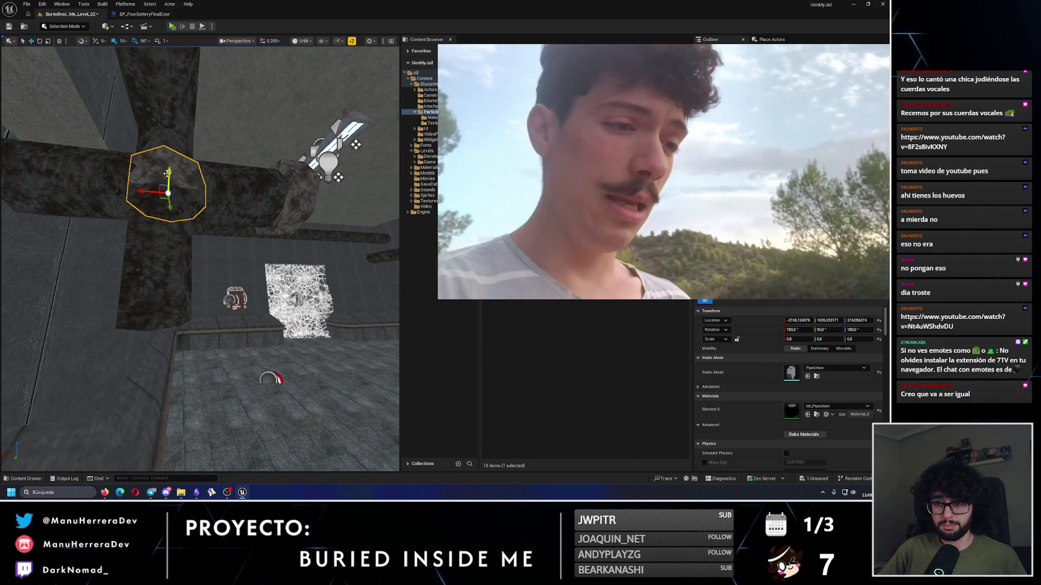
{"action": "left_click_drag", "start_coordinate": [167, 174], "coordinate": [163, 309]}
{"action": "key", "text": "f"}
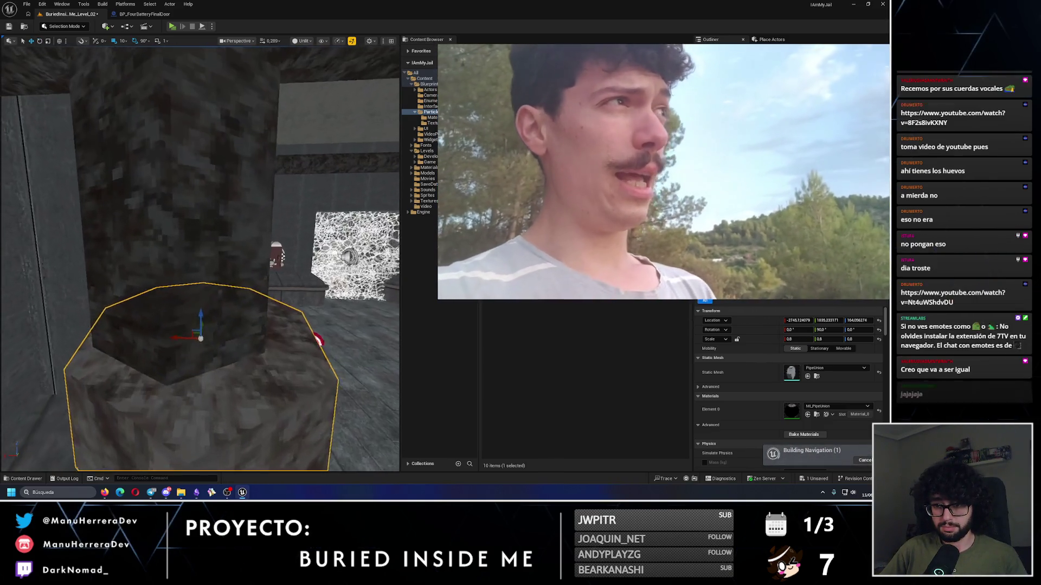
{"action": "scroll", "coordinate": [200, 259], "scroll_direction": "down", "scroll_amount": 3}
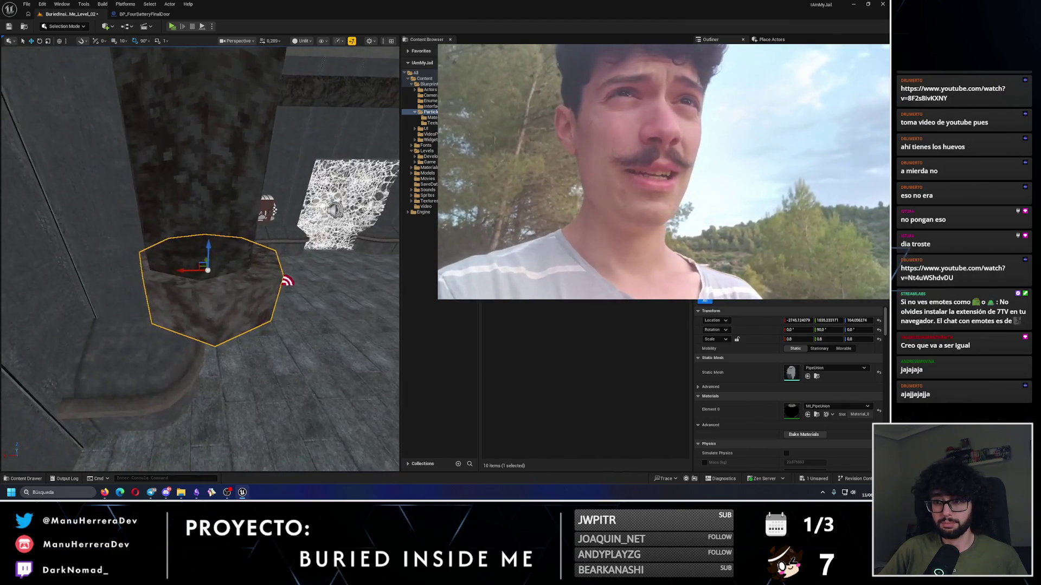
{"action": "left_click_drag", "start_coordinate": [186, 271], "coordinate": [176, 276]}
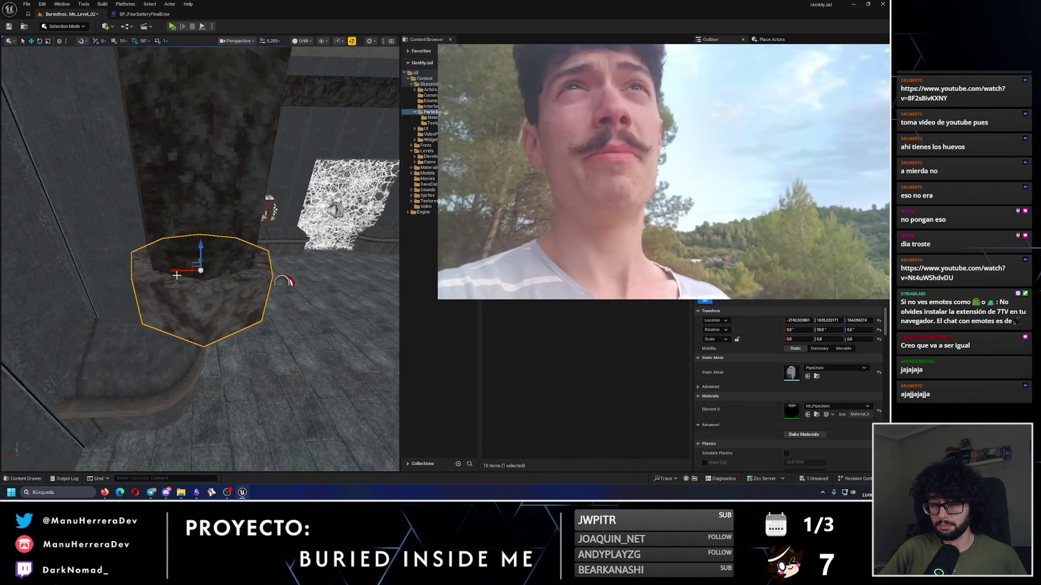
{"action": "scroll", "coordinate": [176, 275], "scroll_direction": "down", "scroll_amount": 5}
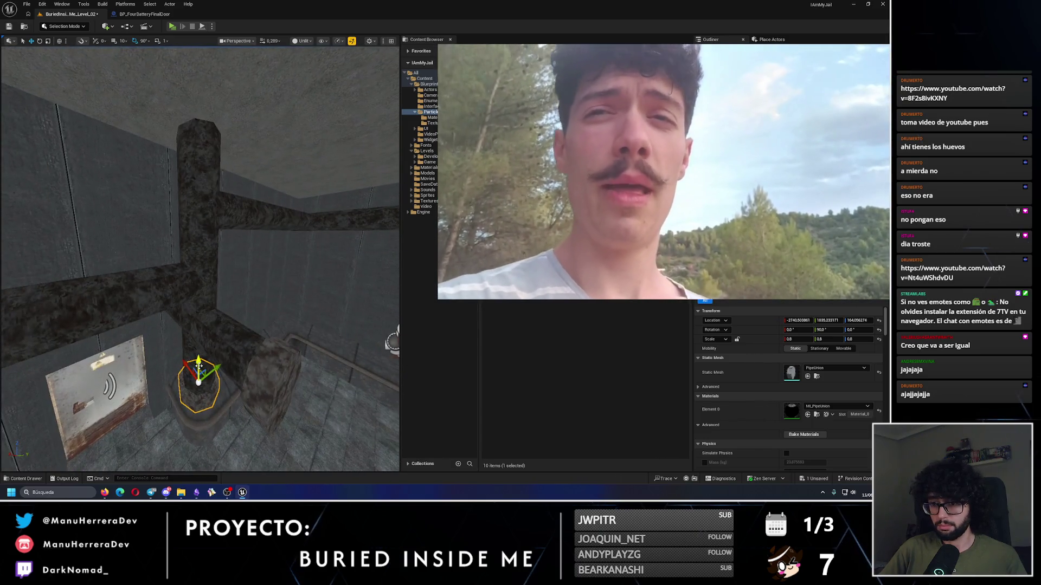
{"action": "left_click_drag", "start_coordinate": [199, 361], "coordinate": [200, 111]}
{"action": "scroll", "coordinate": [200, 109], "scroll_direction": "up", "scroll_amount": 3}
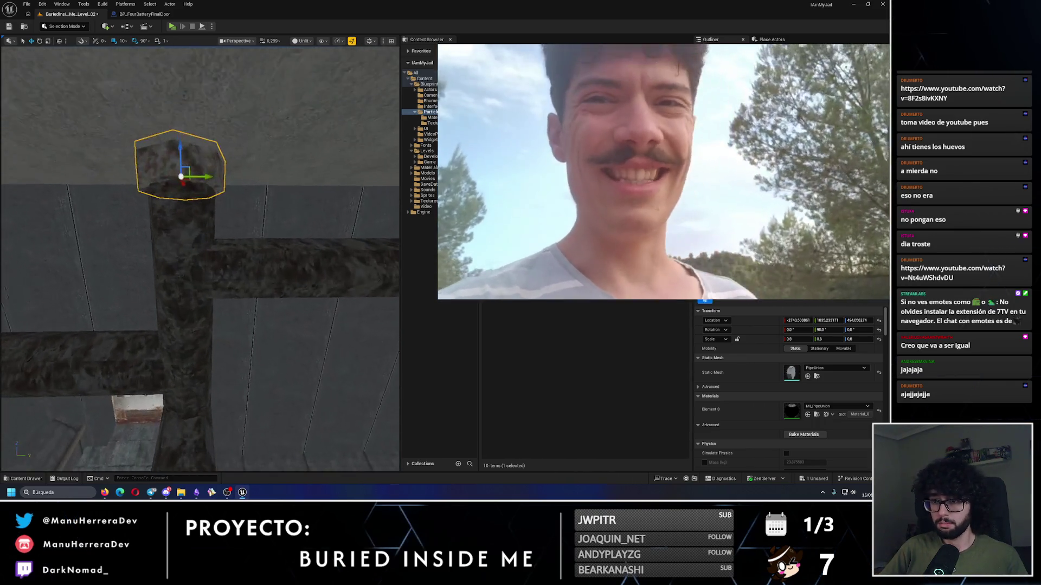
{"action": "mouse_move", "coordinate": [174, 140]}
{"action": "left_mouse_down"}
{"action": "mouse_move", "coordinate": [174, 257]}
{"action": "mouse_move", "coordinate": [174, 249]}
{"action": "mouse_move", "coordinate": [132, 267]}
{"action": "mouse_move", "coordinate": [233, 260]}
{"action": "left_mouse_up"}
{"action": "key", "text": "w"}
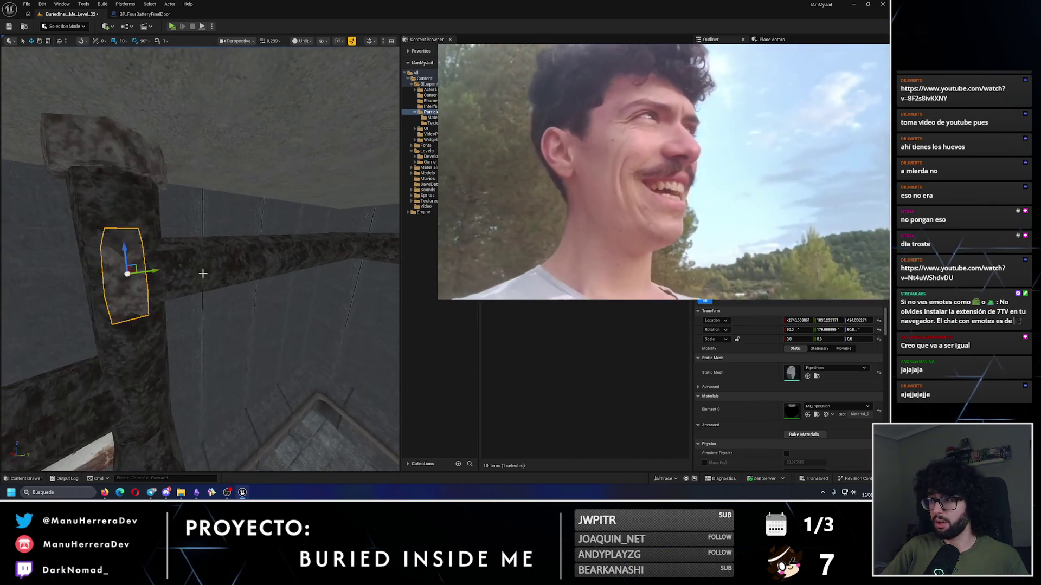
{"action": "mouse_move", "coordinate": [151, 274]}
{"action": "left_mouse_down"}
{"action": "mouse_move", "coordinate": [275, 255]}
{"action": "mouse_move", "coordinate": [257, 258]}
{"action": "left_mouse_up"}
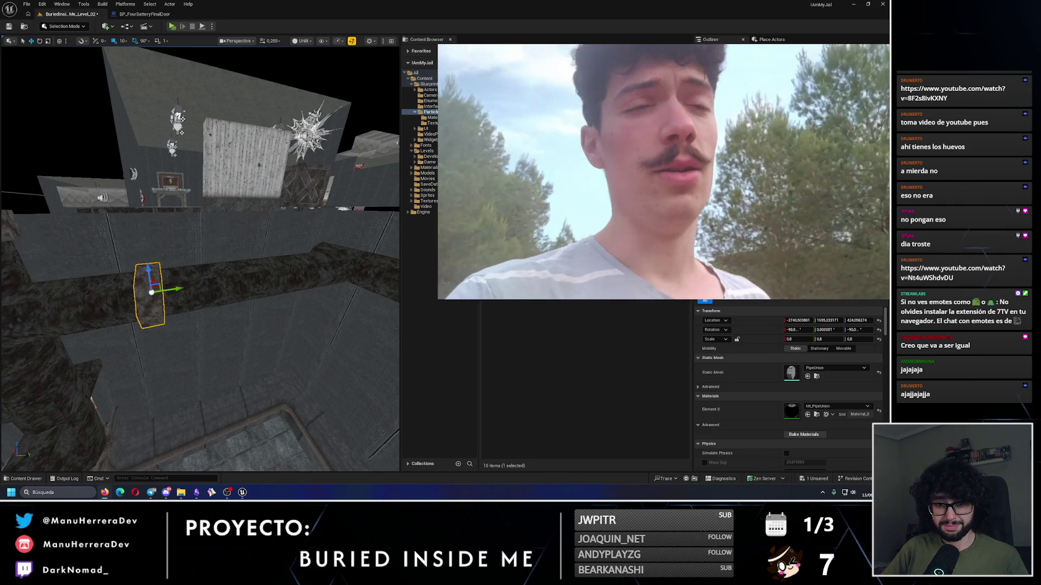
Step: Move the pipe union further along the pipe and turn it 90 degrees
{"action": "left_click_drag", "start_coordinate": [274, 272], "coordinate": [273, 271]}
{"action": "left_click_drag", "start_coordinate": [110, 310], "coordinate": [243, 300]}
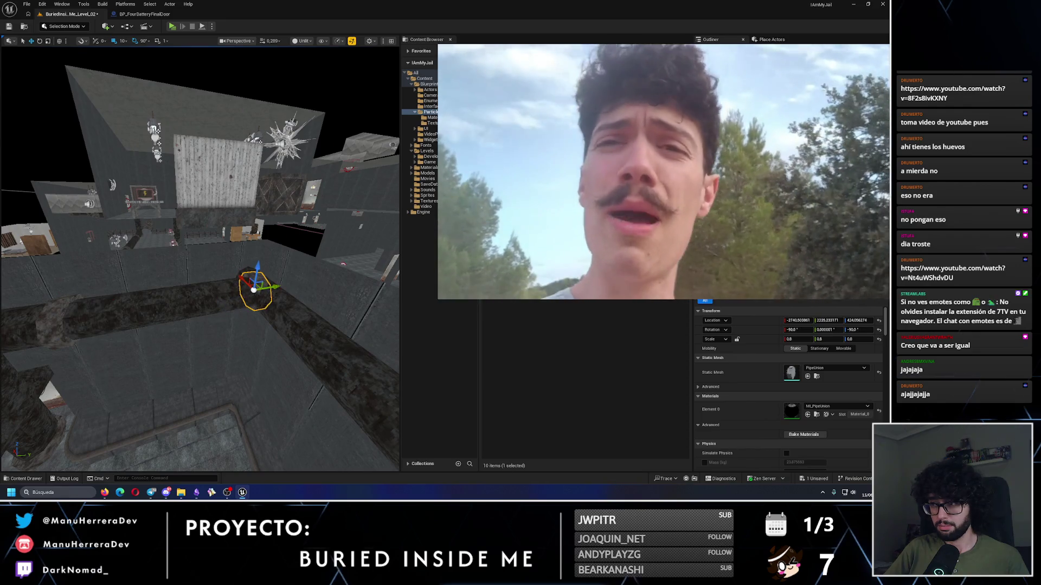
{"action": "key", "text": "f"}
{"action": "key", "text": "e"}
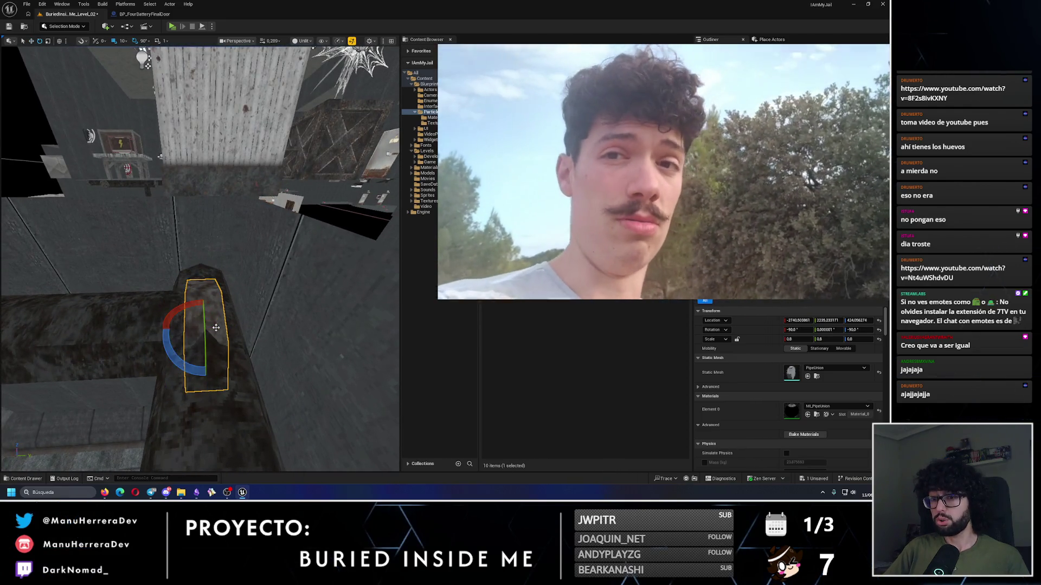
{"action": "left_click_drag", "start_coordinate": [171, 355], "coordinate": [179, 315]}
{"action": "key", "text": "w"}
{"action": "key", "text": "f"}
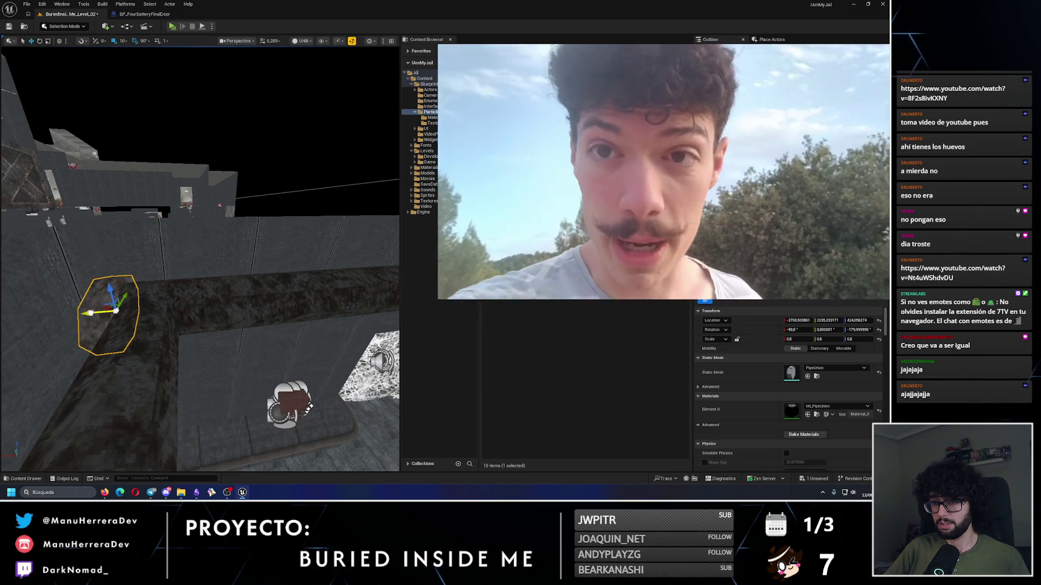
Step: Fine-tune the pipe union's position along the pipe
{"action": "left_click_drag", "start_coordinate": [100, 313], "coordinate": [249, 313]}
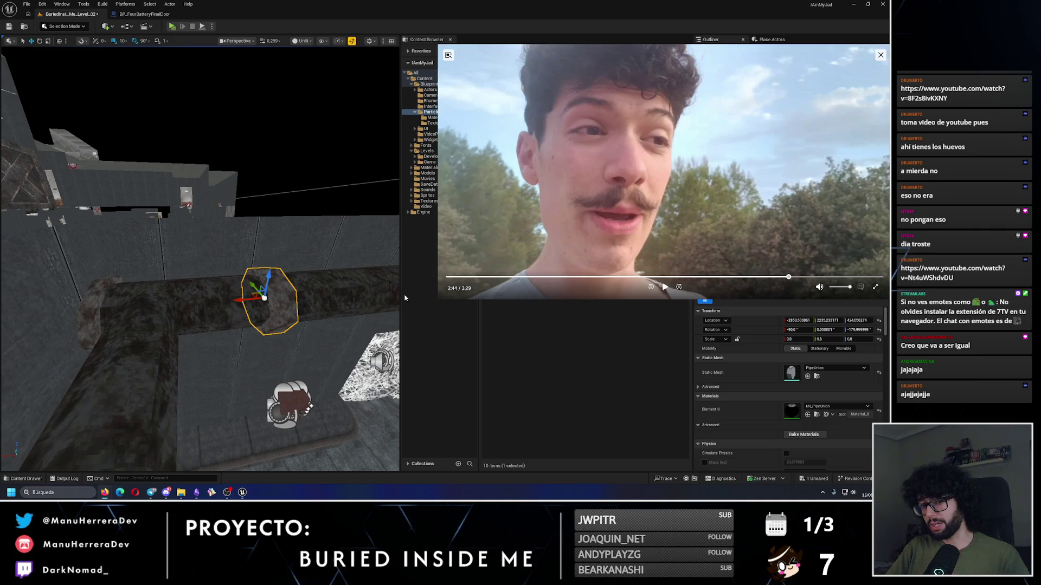
{"action": "scroll", "coordinate": [107, 252], "scroll_direction": "down", "scroll_amount": 5}
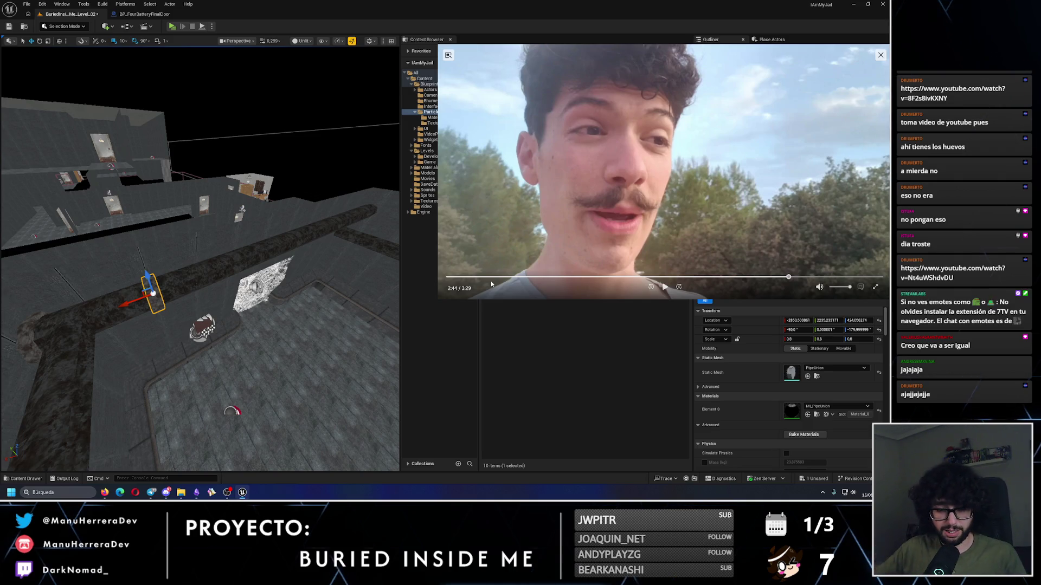
{"action": "left_click_drag", "start_coordinate": [120, 305], "coordinate": [247, 255]}
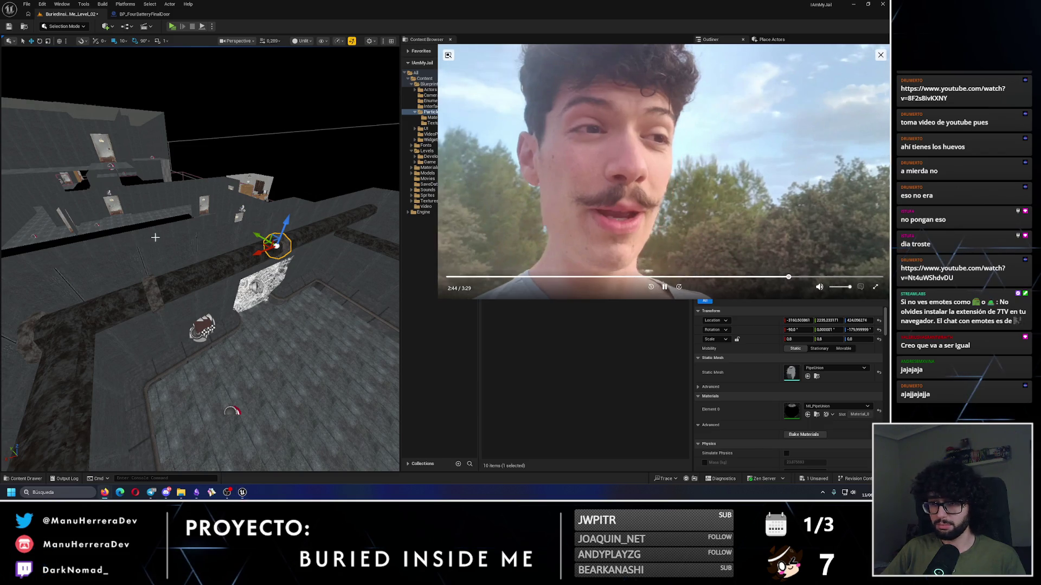
{"action": "mouse_move", "coordinate": [201, 271]}
{"action": "left_mouse_down"}
{"action": "mouse_move", "coordinate": [212, 255]}
{"action": "mouse_move", "coordinate": [100, 282]}
{"action": "mouse_move", "coordinate": [220, 274]}
{"action": "mouse_move", "coordinate": [168, 309]}
{"action": "mouse_move", "coordinate": [272, 297]}
{"action": "mouse_move", "coordinate": [198, 375]}
{"action": "mouse_move", "coordinate": [225, 385]}
{"action": "mouse_move", "coordinate": [241, 374]}
{"action": "mouse_move", "coordinate": [233, 306]}
{"action": "left_mouse_up"}
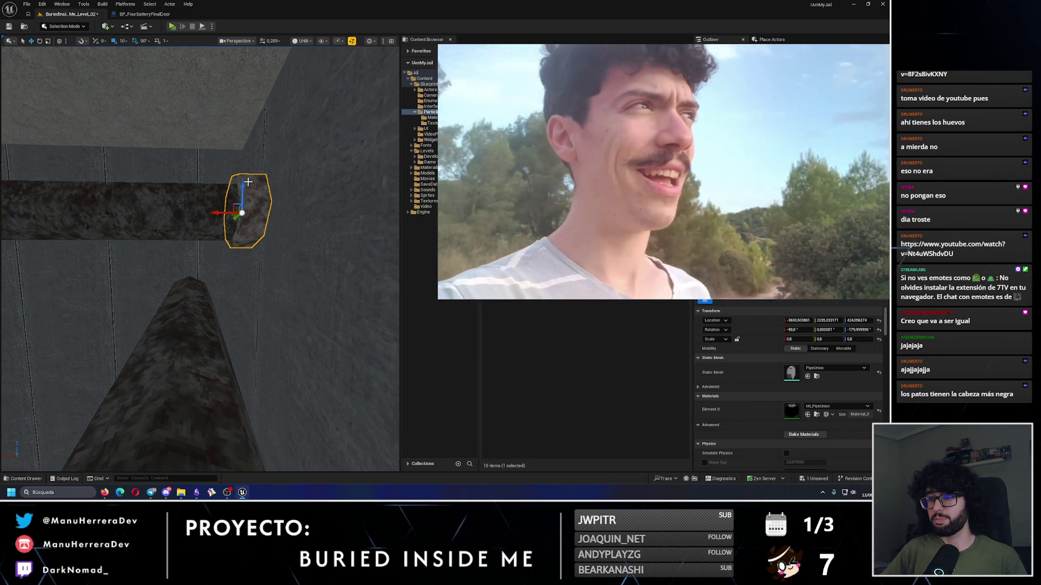
{"action": "mouse_move", "coordinate": [215, 213]}
{"action": "left_mouse_down"}
{"action": "mouse_move", "coordinate": [156, 210]}
{"action": "mouse_move", "coordinate": [207, 205]}
{"action": "mouse_move", "coordinate": [181, 278]}
{"action": "left_mouse_up"}
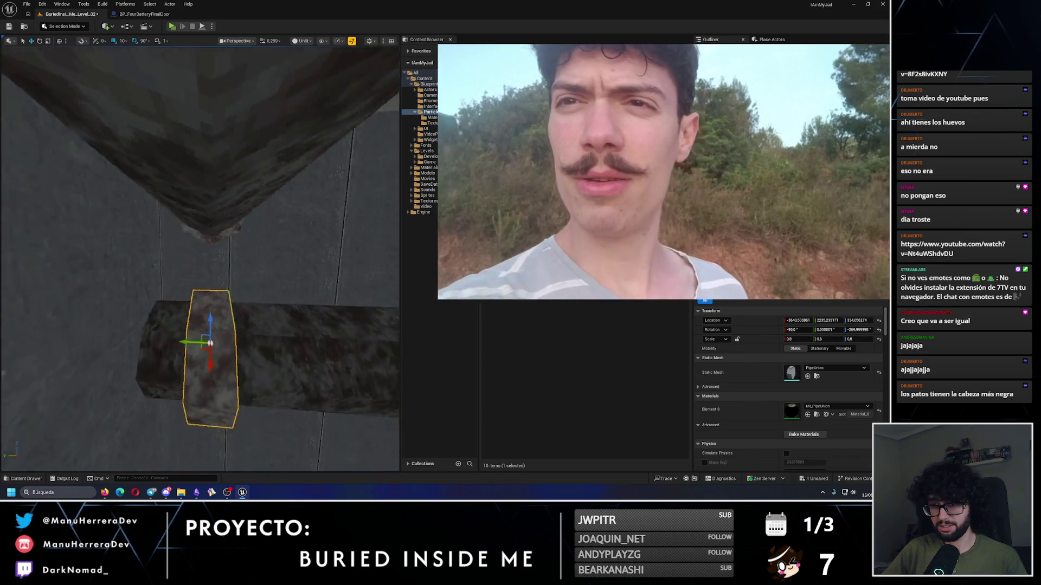
{"action": "left_click_drag", "start_coordinate": [242, 332], "coordinate": [213, 334]}
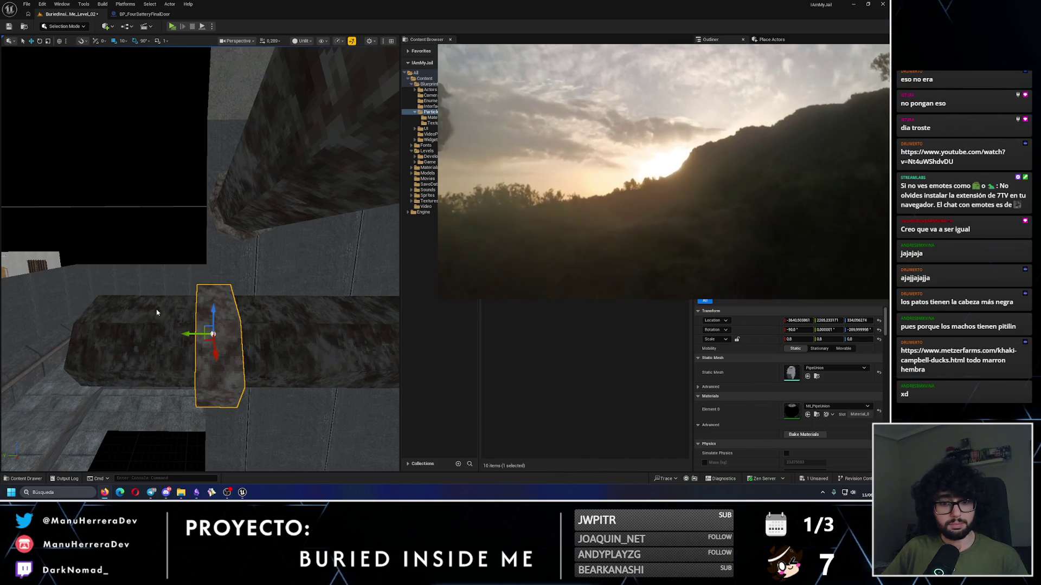
{"action": "mouse_move", "coordinate": [263, 329]}
{"action": "left_mouse_down"}
{"action": "mouse_move", "coordinate": [89, 286]}
{"action": "mouse_move", "coordinate": [203, 289]}
{"action": "mouse_move", "coordinate": [183, 289]}
{"action": "left_mouse_up"}
Step: Close the floating video player and switch to the duck page in the browser
{"action": "mouse_move", "coordinate": [690, 202]}
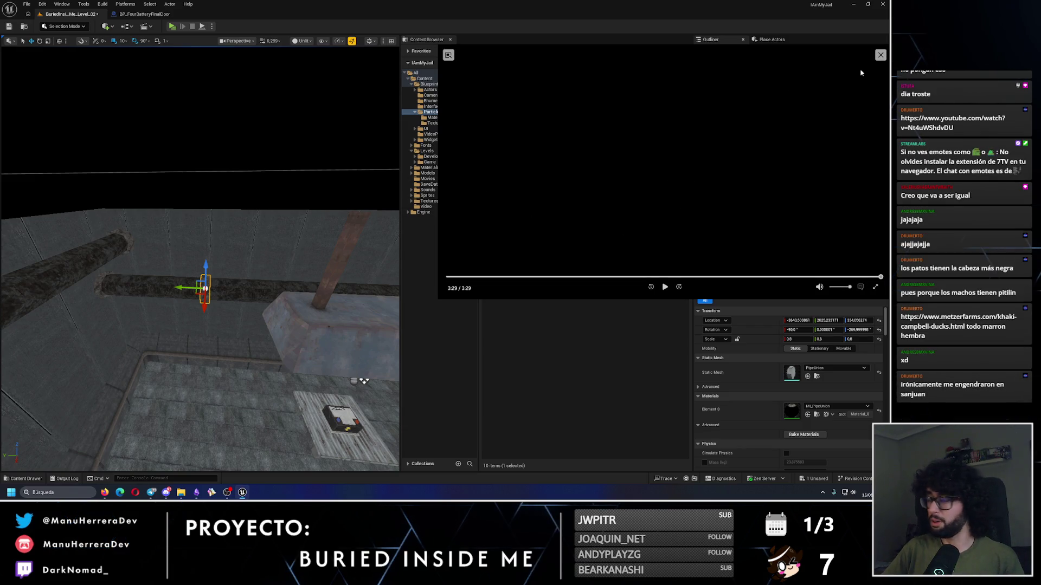
{"action": "left_click", "coordinate": [880, 55]}
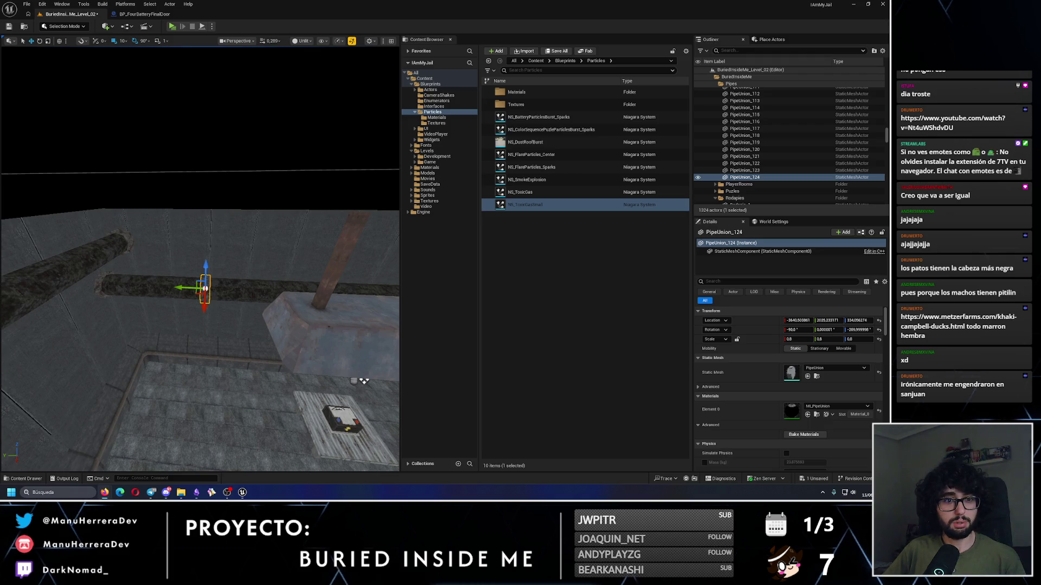
{"action": "key", "text": "alt+Tab"}
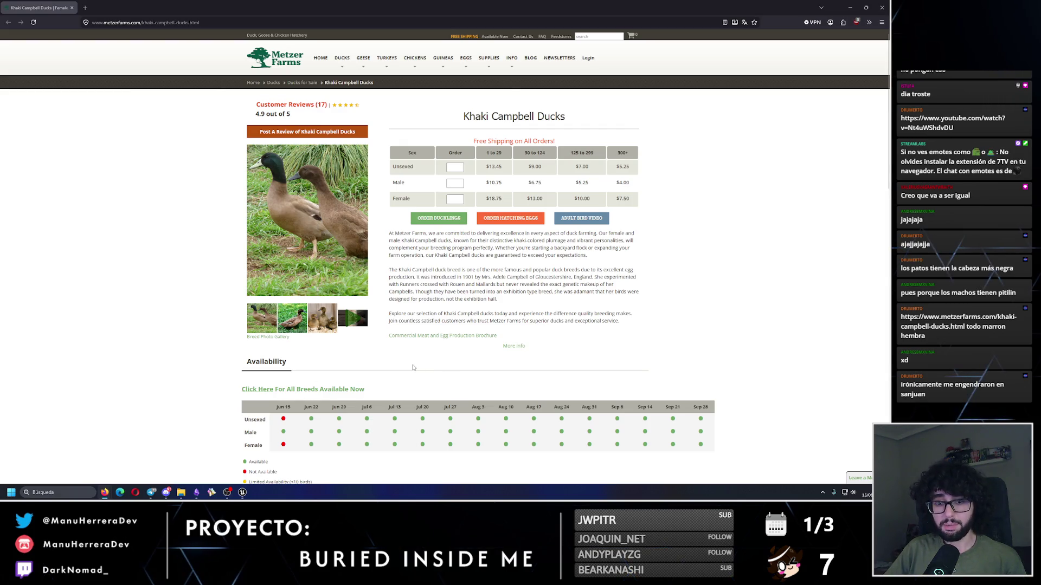
{"action": "scroll", "coordinate": [47, 309], "scroll_direction": "down", "scroll_amount": 2}
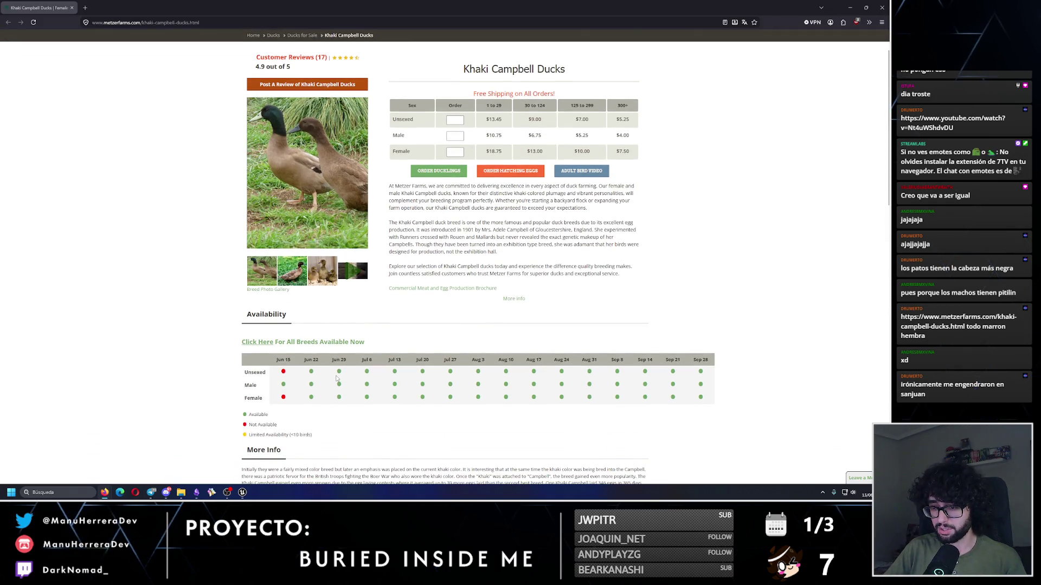
{"action": "scroll", "coordinate": [336, 378], "scroll_direction": "up", "scroll_amount": 1}
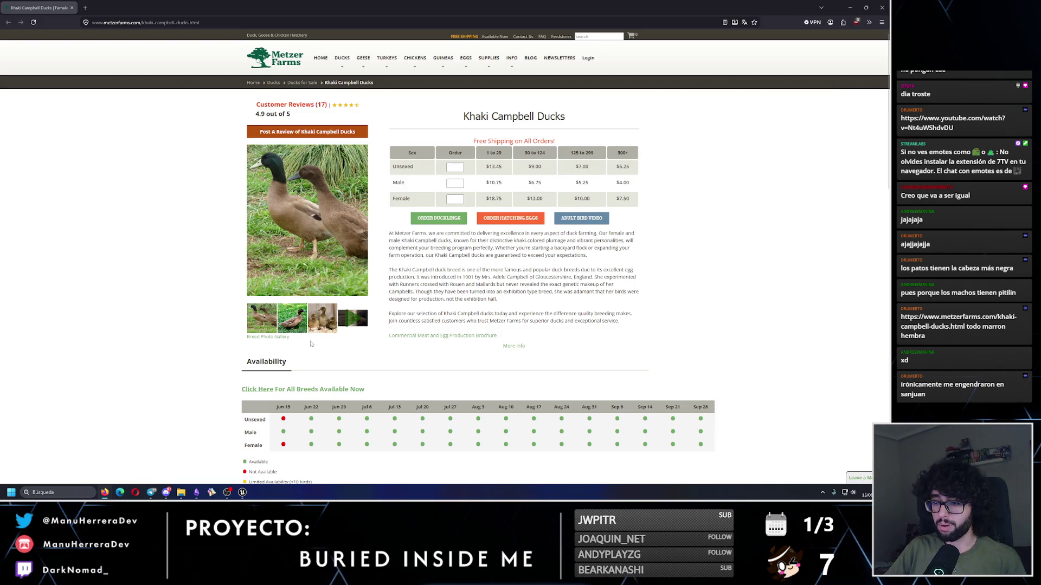
{"action": "scroll", "coordinate": [309, 348], "scroll_direction": "down", "scroll_amount": 7}
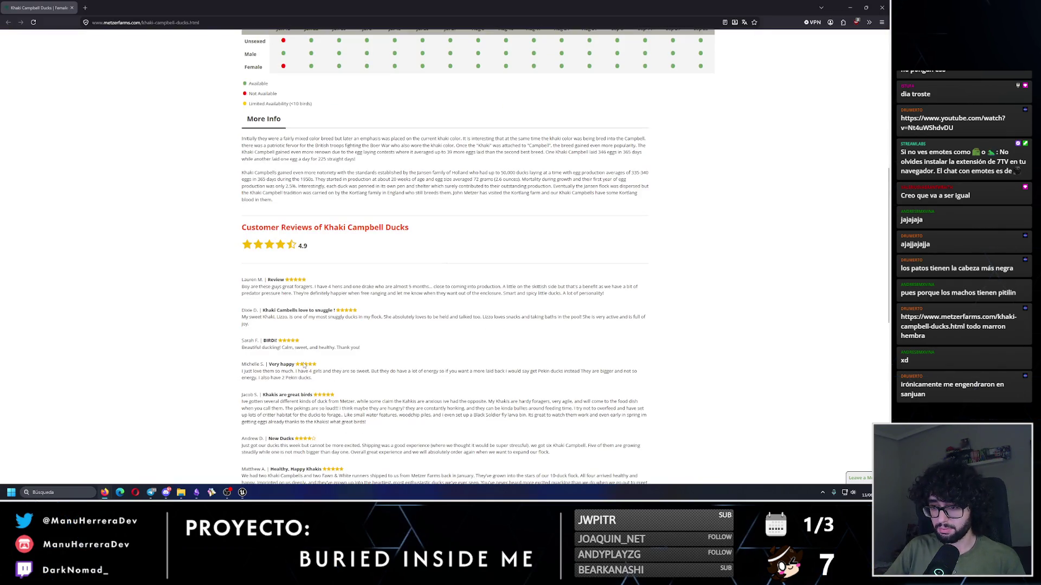
{"action": "scroll", "coordinate": [304, 366], "scroll_direction": "up", "scroll_amount": 7}
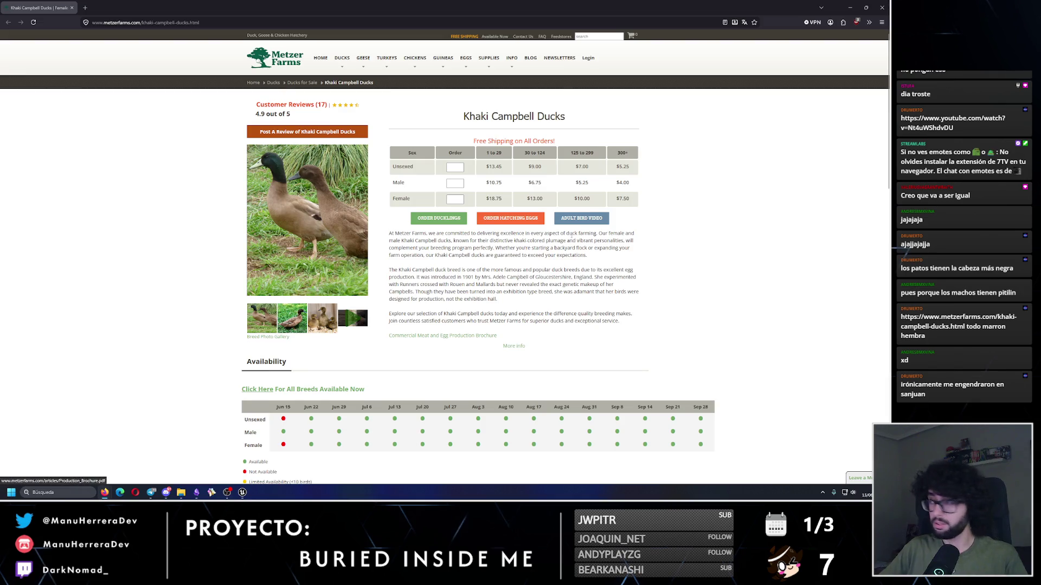
{"action": "left_click", "coordinate": [889, 5]}
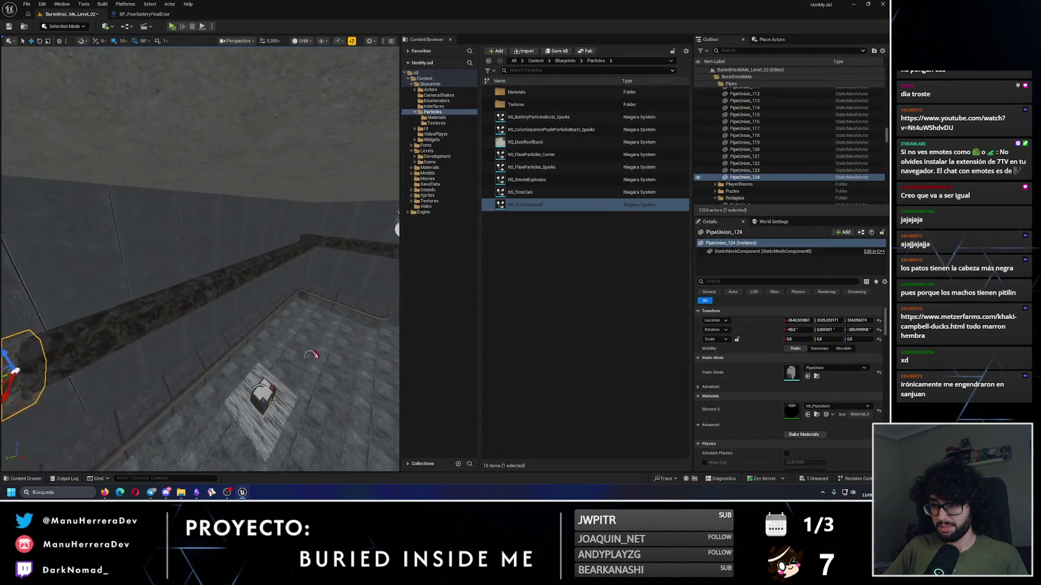
Step: Create several pipe union copies spaced along the pipe by Alt-dragging
{"action": "left_click_drag", "start_coordinate": [134, 243], "coordinate": [140, 243]}
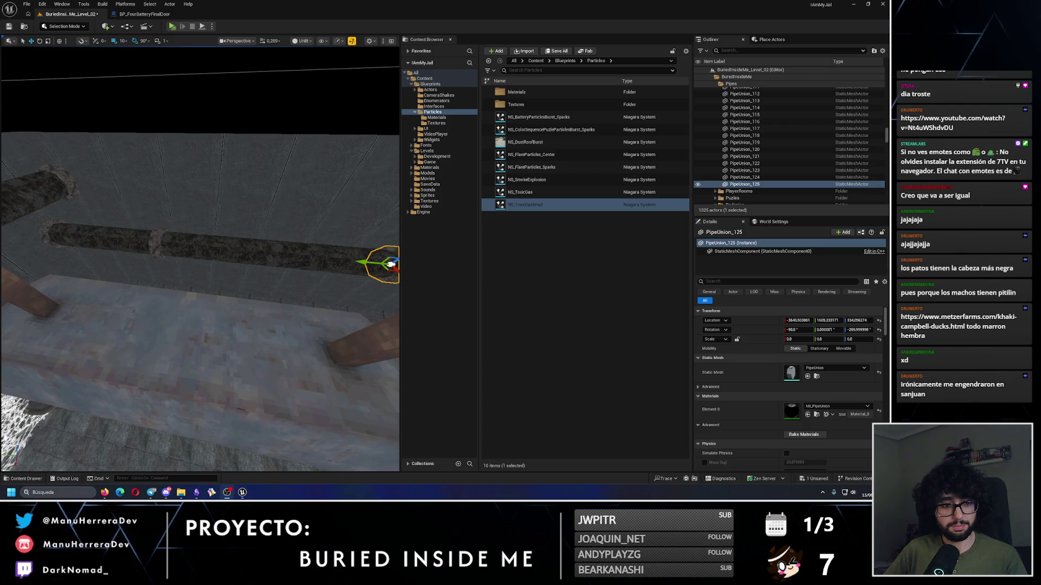
{"action": "key", "text": "f"}
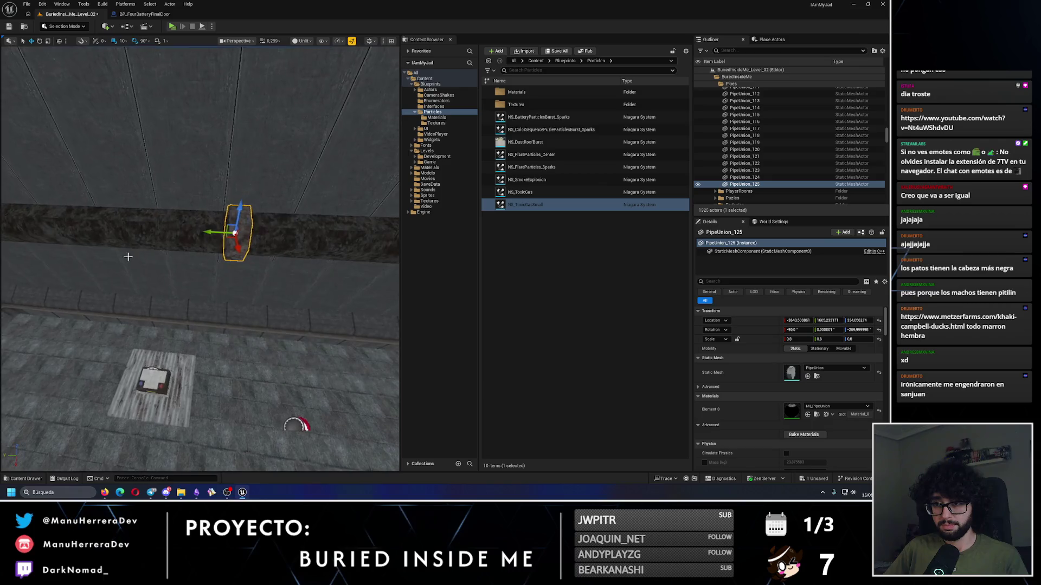
{"action": "scroll", "coordinate": [210, 231], "scroll_direction": "down", "scroll_amount": 5}
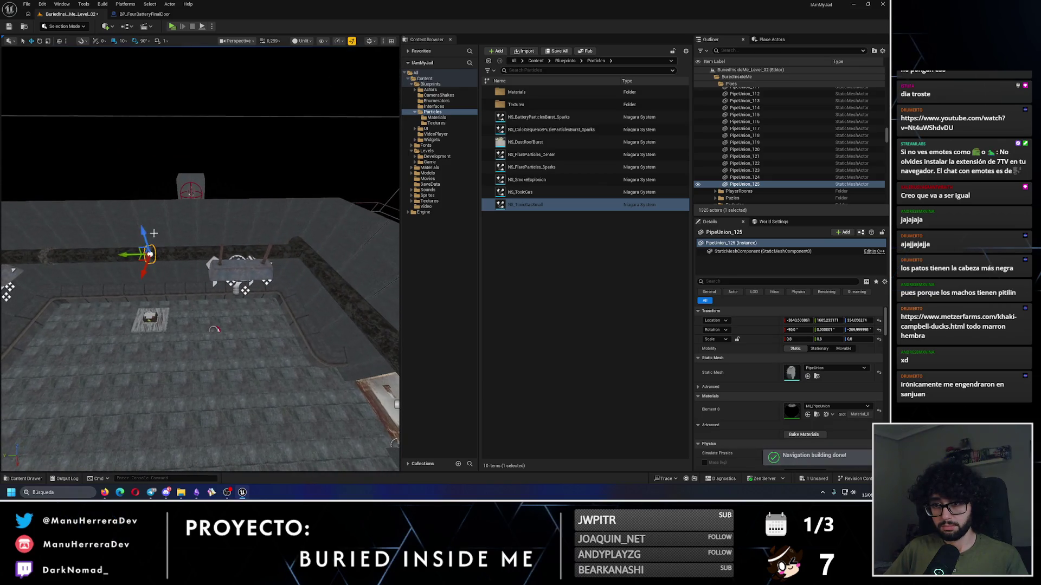
{"action": "mouse_move", "coordinate": [149, 253]}
{"action": "left_mouse_down"}
{"action": "mouse_move", "coordinate": [222, 258]}
{"action": "mouse_move", "coordinate": [234, 238]}
{"action": "mouse_move", "coordinate": [217, 184]}
{"action": "mouse_move", "coordinate": [214, 228]}
{"action": "mouse_move", "coordinate": [206, 178]}
{"action": "left_mouse_up"}
{"action": "mouse_move", "coordinate": [22, 307]}
{"action": "left_mouse_down"}
{"action": "mouse_move", "coordinate": [179, 308]}
{"action": "mouse_move", "coordinate": [230, 358]}
{"action": "mouse_move", "coordinate": [179, 361]}
{"action": "left_mouse_up"}
{"action": "key", "text": "e"}
{"action": "key", "text": "w"}
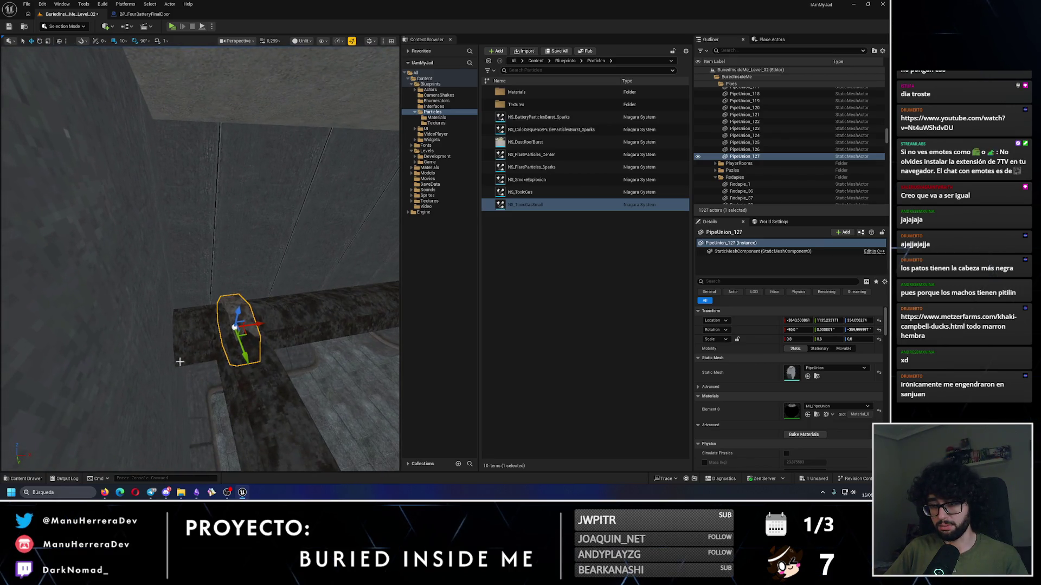
{"action": "mouse_move", "coordinate": [211, 330]}
{"action": "left_mouse_down"}
{"action": "mouse_move", "coordinate": [331, 278]}
{"action": "mouse_move", "coordinate": [154, 247]}
{"action": "mouse_move", "coordinate": [281, 221]}
{"action": "mouse_move", "coordinate": [195, 289]}
{"action": "mouse_move", "coordinate": [83, 434]}
{"action": "mouse_move", "coordinate": [98, 368]}
{"action": "left_mouse_up"}
Step: Add two more pipe union copies, one 260 units along the pipe, and rotate it
{"action": "key", "text": "ctrl+d"}
{"action": "mouse_move", "coordinate": [129, 275]}
{"action": "left_mouse_down"}
{"action": "mouse_move", "coordinate": [290, 263]}
{"action": "mouse_move", "coordinate": [192, 347]}
{"action": "mouse_move", "coordinate": [217, 327]}
{"action": "mouse_move", "coordinate": [113, 305]}
{"action": "mouse_move", "coordinate": [148, 298]}
{"action": "left_mouse_up"}
{"action": "key", "text": "e"}
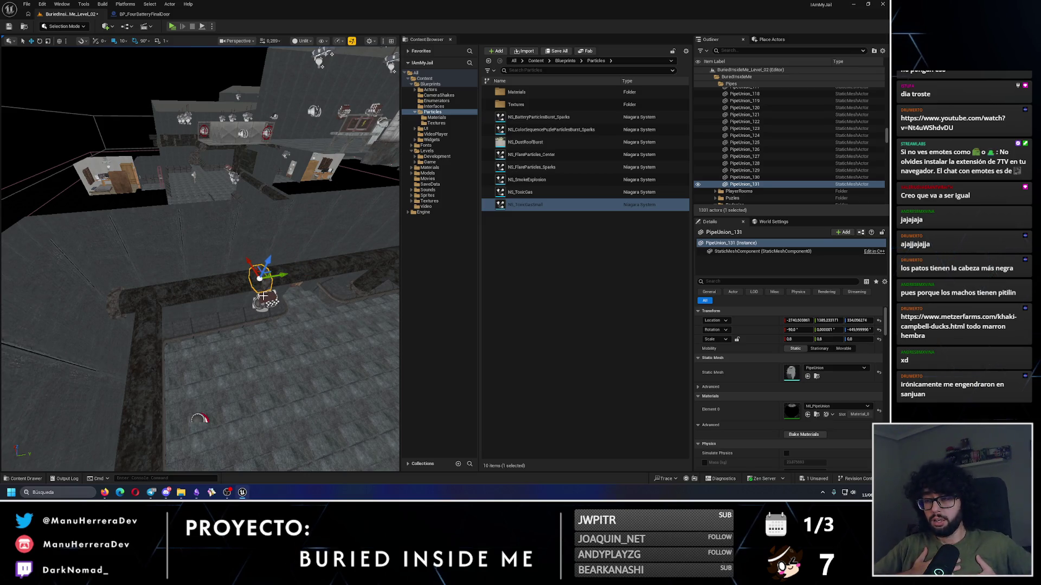
{"action": "left_click_drag", "start_coordinate": [279, 285], "coordinate": [149, 273]}
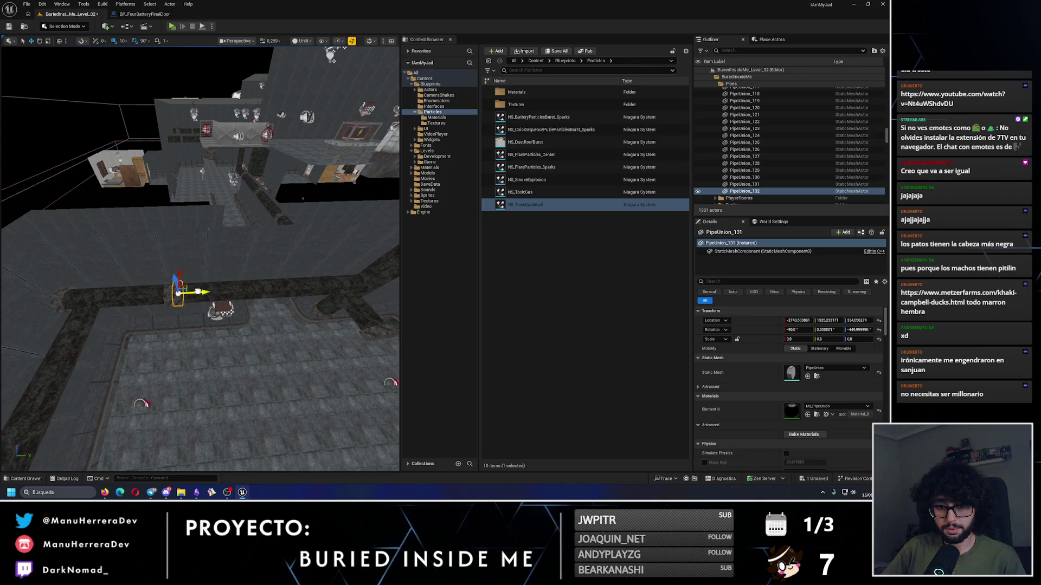
{"action": "mouse_move", "coordinate": [331, 290]}
{"action": "left_mouse_down"}
{"action": "mouse_move", "coordinate": [239, 297]}
{"action": "mouse_move", "coordinate": [228, 332]}
{"action": "left_mouse_up"}
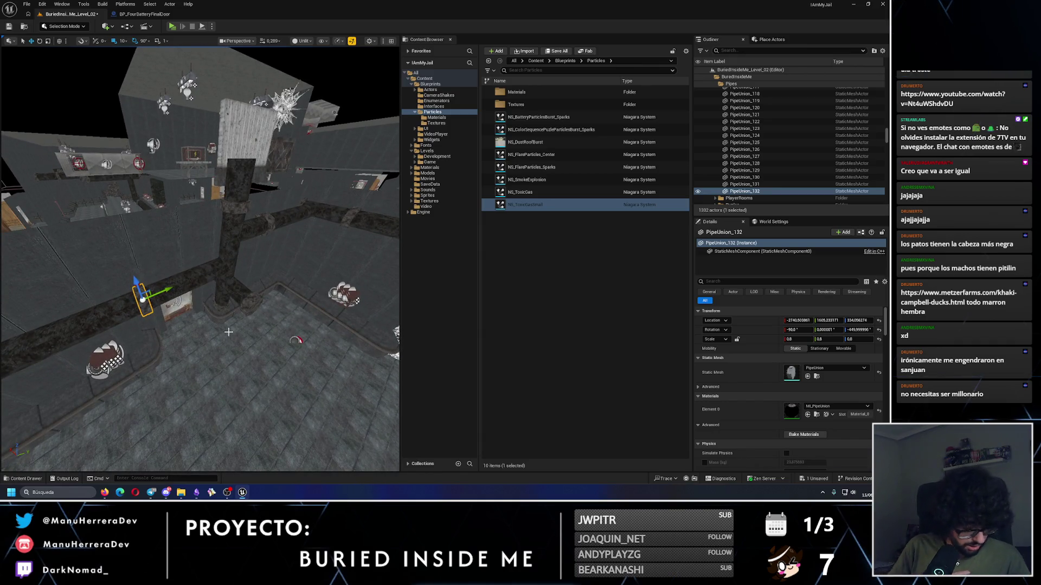
{"action": "left_click_drag", "start_coordinate": [237, 332], "coordinate": [230, 335]}
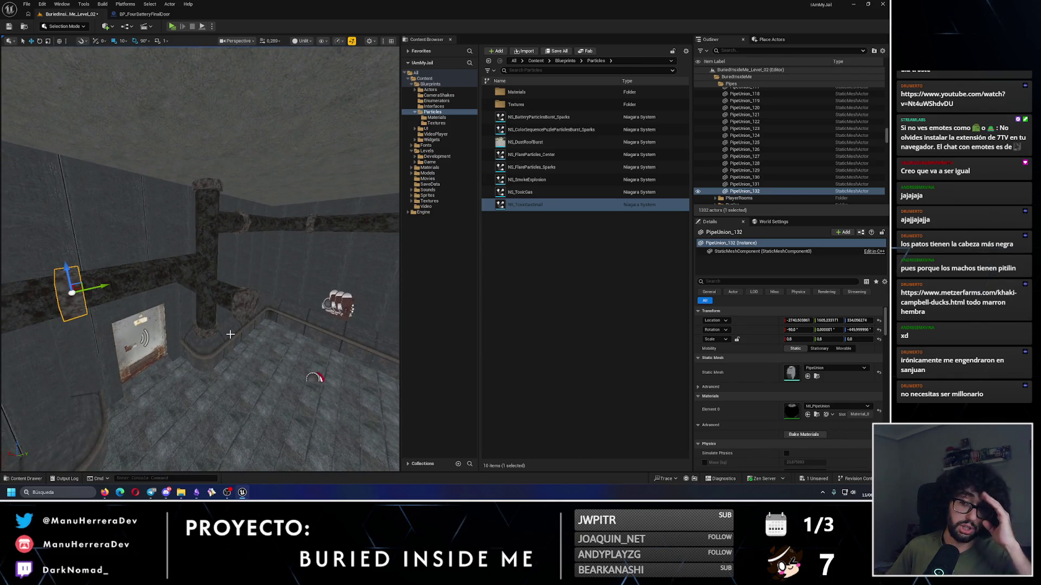
{"action": "left_click_drag", "start_coordinate": [312, 314], "coordinate": [312, 314]}
Step: Nudge the pipe union at the left pipe end 10 units along the pipe
{"action": "left_click", "coordinate": [294, 214]}
{"action": "left_click", "coordinate": [157, 217]}
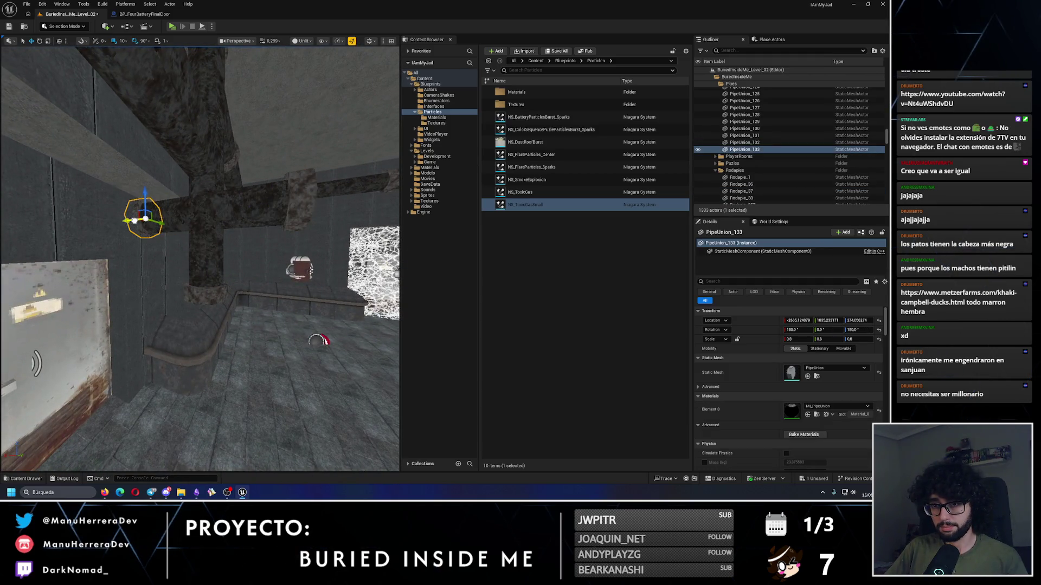
{"action": "key", "text": "f"}
{"action": "left_click_drag", "start_coordinate": [168, 274], "coordinate": [179, 274]}
{"action": "left_click_drag", "start_coordinate": [251, 271], "coordinate": [251, 271]}
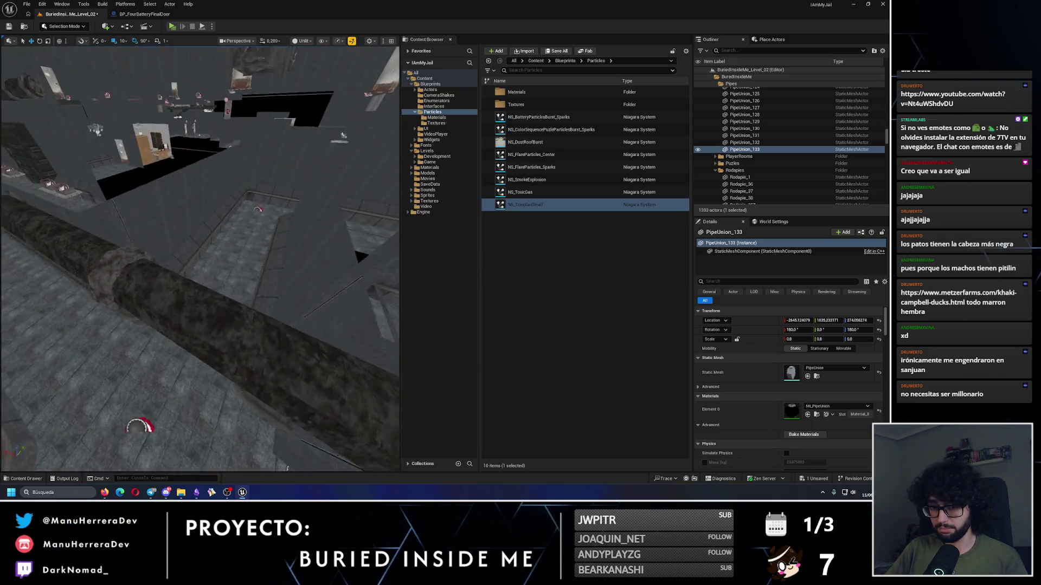
{"action": "left_click", "coordinate": [246, 418]}
Step: Duplicate the pipe section with a quarter turn, undo a stray move, and copy it further along
{"action": "key", "text": "e"}
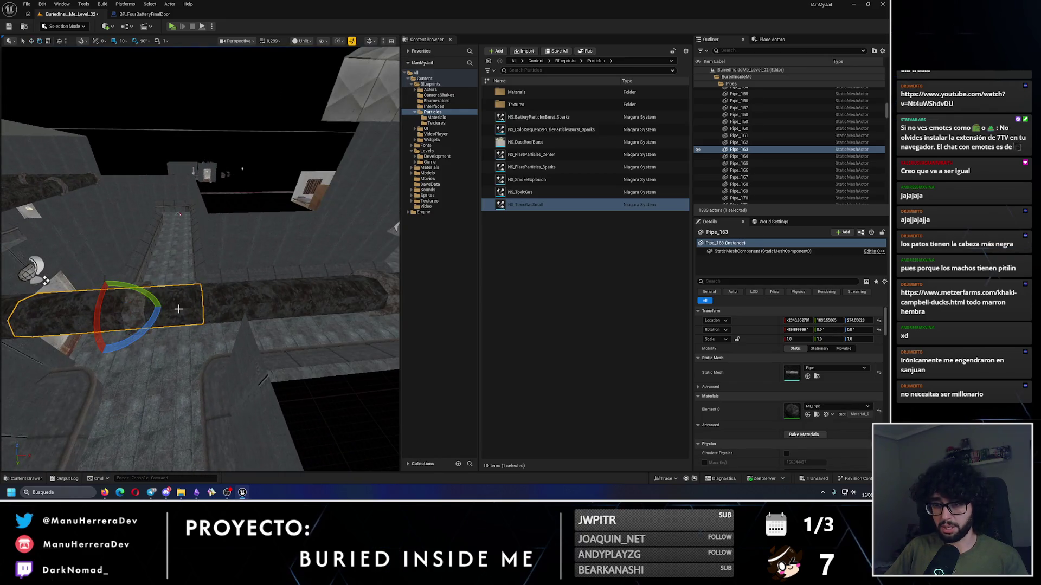
{"action": "key", "text": "w"}
{"action": "mouse_move", "coordinate": [163, 306]}
{"action": "left_mouse_down"}
{"action": "mouse_move", "coordinate": [131, 336]}
{"action": "mouse_move", "coordinate": [208, 305]}
{"action": "mouse_move", "coordinate": [316, 299]}
{"action": "left_mouse_up"}
{"action": "key", "text": "ctrl+z"}
{"action": "scroll", "coordinate": [208, 300], "scroll_direction": "up", "scroll_amount": 2}
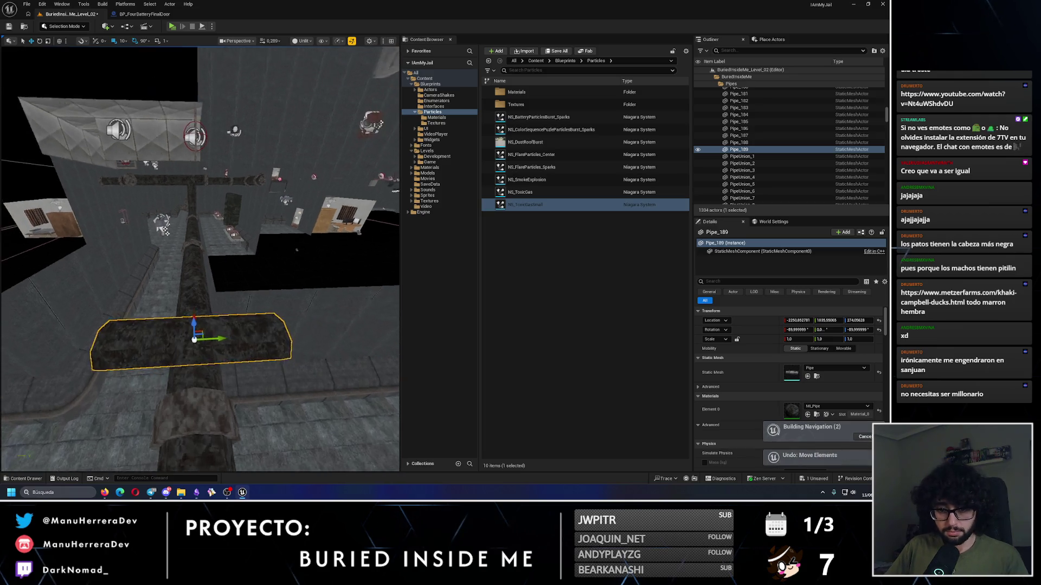
{"action": "scroll", "coordinate": [153, 302], "scroll_direction": "up", "scroll_amount": 2}
{"action": "mouse_move", "coordinate": [149, 318]}
{"action": "left_mouse_down"}
{"action": "mouse_move", "coordinate": [346, 313]}
{"action": "mouse_move", "coordinate": [326, 318]}
{"action": "left_mouse_up"}
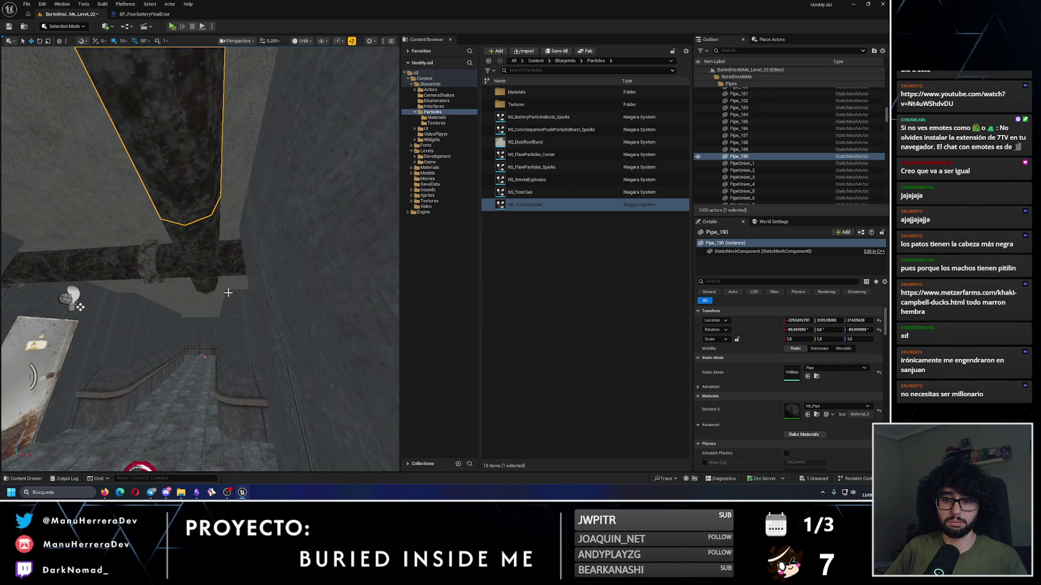
Step: Add Pipe_189 to the selection and slide new pipe copies to the right along the wall
{"action": "left_click", "coordinate": [185, 247], "text": "ctrl"}
{"action": "left_click_drag", "start_coordinate": [228, 258], "coordinate": [212, 257]}
{"action": "left_click", "coordinate": [108, 295]}
{"action": "mouse_move", "coordinate": [116, 295]}
{"action": "left_mouse_down"}
{"action": "mouse_move", "coordinate": [261, 270]}
{"action": "mouse_move", "coordinate": [218, 254]}
{"action": "left_mouse_up"}
{"action": "left_click", "coordinate": [218, 254]}
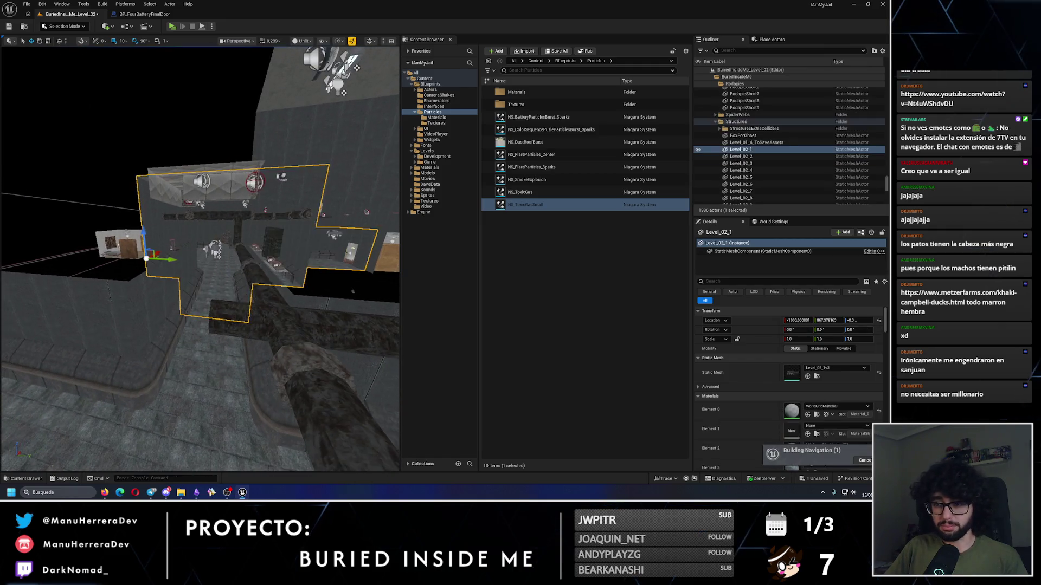
{"action": "left_click", "coordinate": [274, 318]}
{"action": "mouse_move", "coordinate": [277, 319]}
{"action": "left_mouse_down"}
{"action": "mouse_move", "coordinate": [157, 313]}
{"action": "mouse_move", "coordinate": [174, 311]}
{"action": "left_mouse_up"}
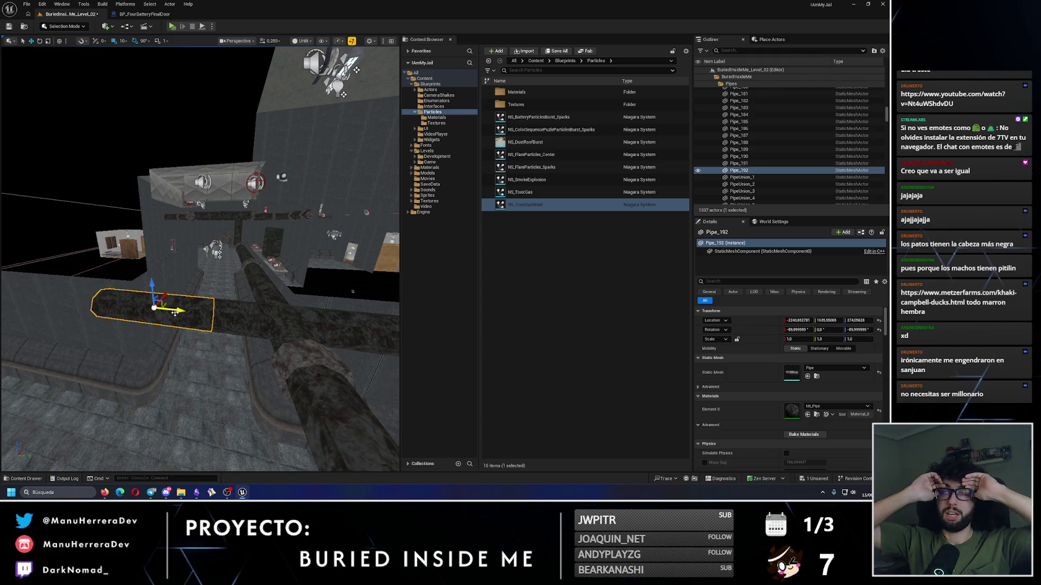
Step: Select and frame Pipe_191 from overhead, undoing an accidental sideways shift
{"action": "mouse_move", "coordinate": [278, 256]}
{"action": "left_mouse_down"}
{"action": "mouse_move", "coordinate": [266, 269]}
{"action": "mouse_move", "coordinate": [282, 250]}
{"action": "mouse_move", "coordinate": [271, 260]}
{"action": "mouse_move", "coordinate": [174, 270]}
{"action": "mouse_move", "coordinate": [233, 270]}
{"action": "mouse_move", "coordinate": [177, 270]}
{"action": "mouse_move", "coordinate": [213, 276]}
{"action": "left_mouse_up"}
{"action": "left_click", "coordinate": [213, 275]}
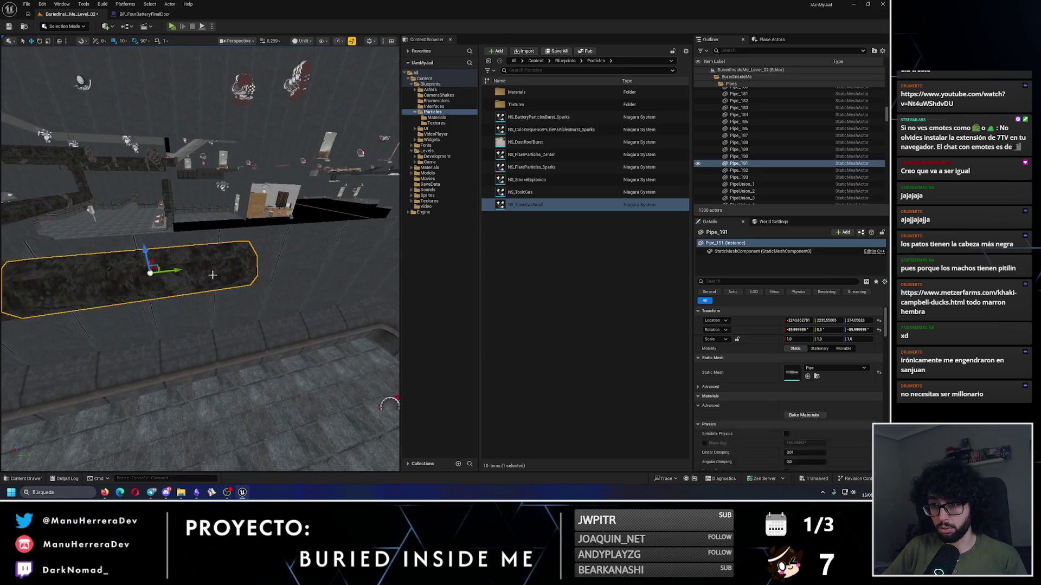
{"action": "key", "text": "f"}
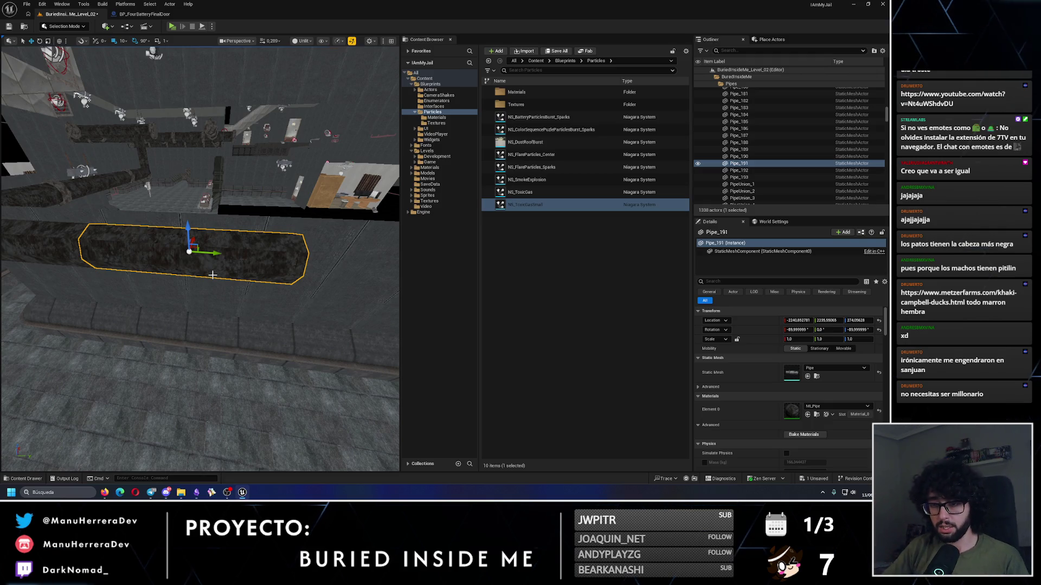
{"action": "left_click_drag", "start_coordinate": [209, 253], "coordinate": [350, 253]}
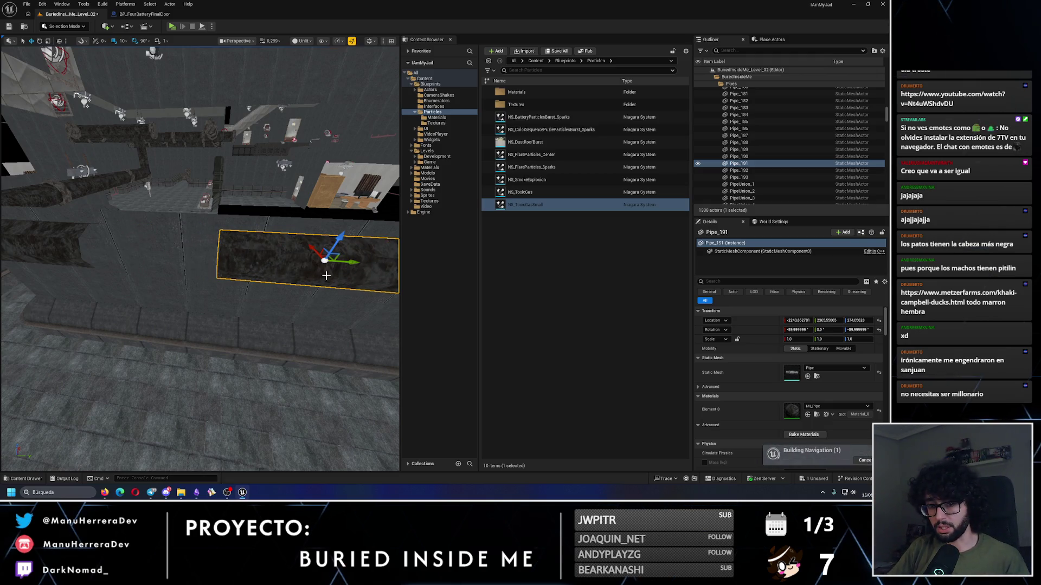
{"action": "key", "text": "ctrl+z"}
Step: Place two more pipe copies along the wall, the last one 200 units further
{"action": "scroll", "coordinate": [195, 266], "scroll_direction": "down", "scroll_amount": 3}
{"action": "mouse_move", "coordinate": [194, 266]}
{"action": "left_mouse_down"}
{"action": "mouse_move", "coordinate": [333, 265]}
{"action": "mouse_move", "coordinate": [316, 255]}
{"action": "left_mouse_up"}
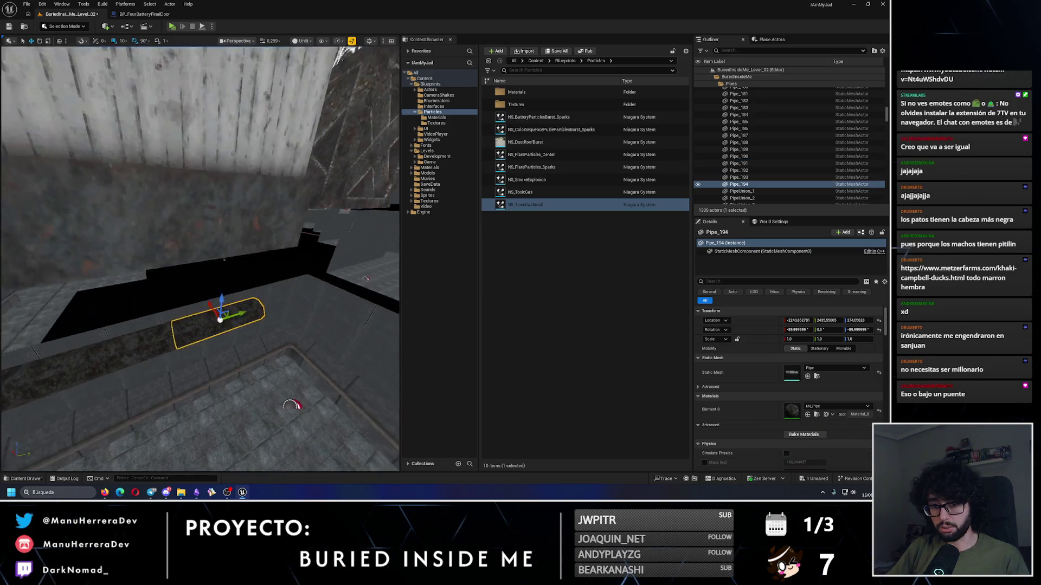
{"action": "right_click", "coordinate": [152, 330]}
{"action": "left_click", "coordinate": [118, 342]}
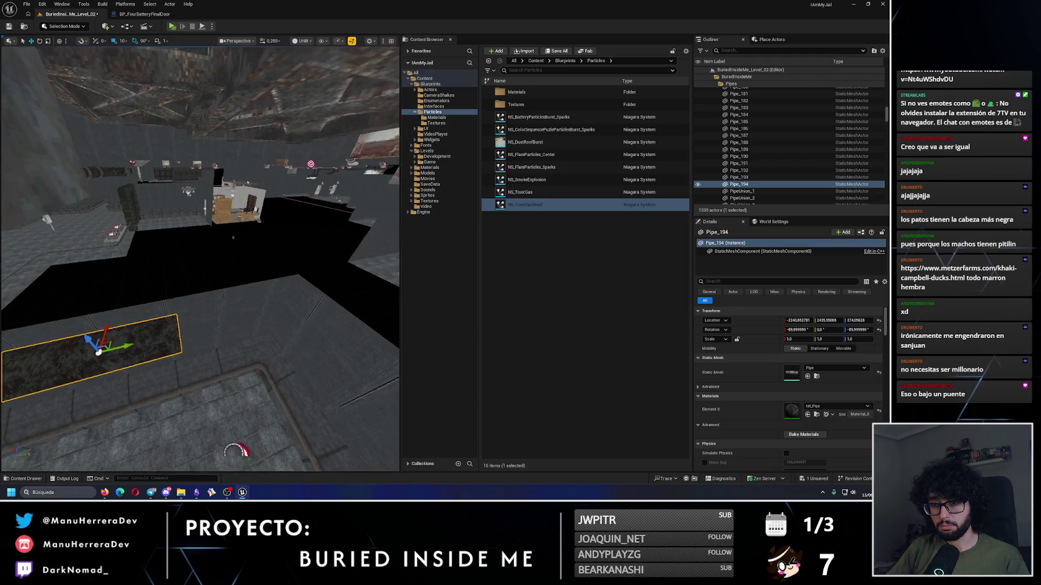
{"action": "mouse_move", "coordinate": [127, 325]}
{"action": "left_mouse_down"}
{"action": "mouse_move", "coordinate": [308, 307]}
{"action": "mouse_move", "coordinate": [284, 307]}
{"action": "left_mouse_up"}
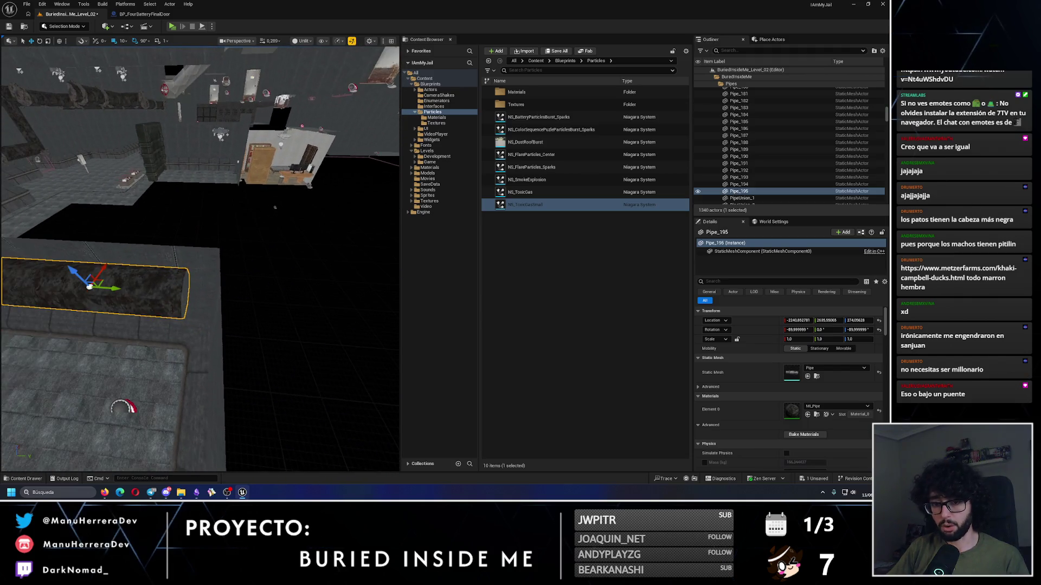
Step: Copy the pipe turned 90 degrees, then add a straight copy along the wall
{"action": "key", "text": "e"}
{"action": "left_click_drag", "start_coordinate": [168, 326], "coordinate": [169, 328]}
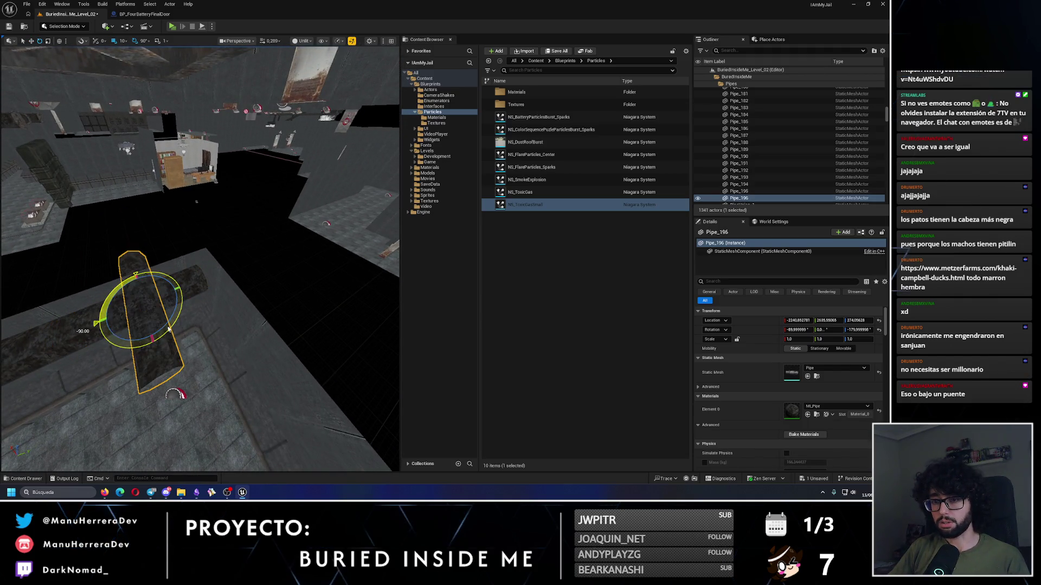
{"action": "mouse_move", "coordinate": [221, 281]}
{"action": "left_mouse_down"}
{"action": "mouse_move", "coordinate": [217, 217]}
{"action": "mouse_move", "coordinate": [232, 295]}
{"action": "mouse_move", "coordinate": [216, 360]}
{"action": "mouse_move", "coordinate": [197, 228]}
{"action": "mouse_move", "coordinate": [217, 211]}
{"action": "mouse_move", "coordinate": [228, 295]}
{"action": "left_mouse_up"}
{"action": "mouse_move", "coordinate": [134, 241]}
{"action": "left_mouse_down", "text": "alt"}
{"action": "mouse_move", "coordinate": [263, 251]}
{"action": "mouse_move", "coordinate": [224, 251]}
{"action": "mouse_move", "coordinate": [111, 306]}
{"action": "mouse_move", "coordinate": [216, 298]}
{"action": "left_mouse_up", "text": "alt"}
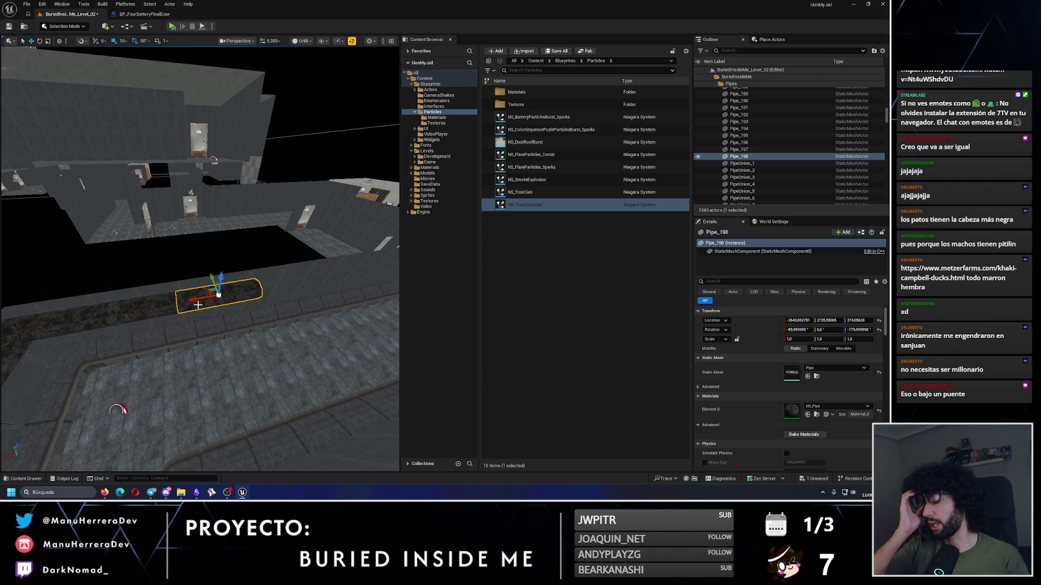
{"action": "mouse_move", "coordinate": [198, 305]}
{"action": "left_mouse_down"}
{"action": "mouse_move", "coordinate": [129, 305]}
{"action": "mouse_move", "coordinate": [233, 277]}
{"action": "mouse_move", "coordinate": [282, 60]}
{"action": "mouse_move", "coordinate": [54, 111]}
{"action": "left_mouse_up"}
Step: Duplicate another pipe in the run with a 90-degree turn
{"action": "left_click", "coordinate": [179, 87]}
{"action": "key", "text": "e"}
{"action": "mouse_move", "coordinate": [260, 216]}
{"action": "left_mouse_down", "text": "alt"}
{"action": "mouse_move", "coordinate": [233, 255]}
{"action": "mouse_move", "coordinate": [179, 239]}
{"action": "mouse_move", "coordinate": [195, 227]}
{"action": "mouse_move", "coordinate": [214, 237]}
{"action": "mouse_move", "coordinate": [224, 282]}
{"action": "left_mouse_up", "text": "alt"}
{"action": "key", "text": "w"}
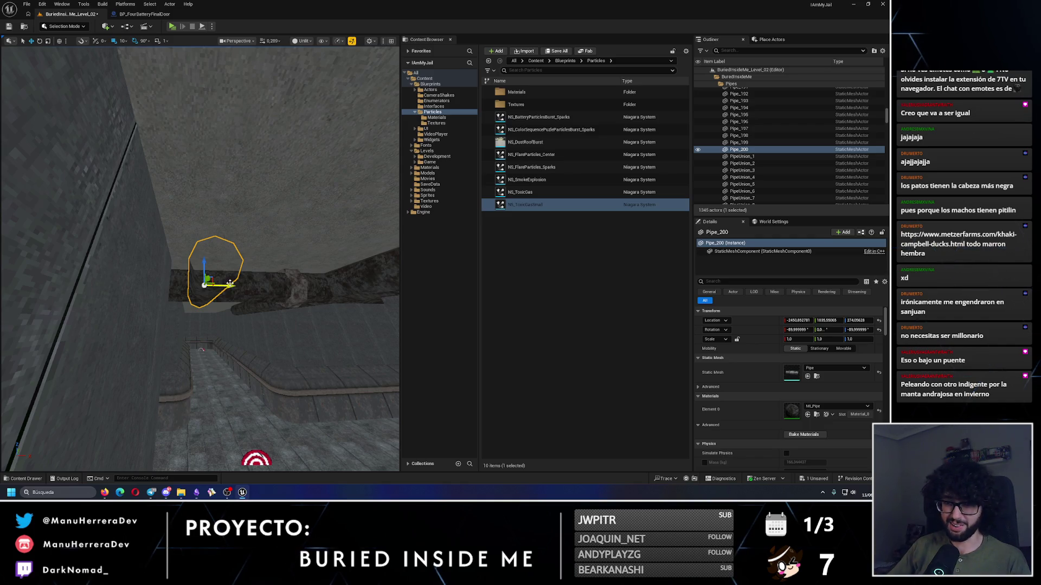
{"action": "mouse_move", "coordinate": [216, 282]}
{"action": "left_mouse_down"}
{"action": "mouse_move", "coordinate": [271, 277]}
{"action": "mouse_move", "coordinate": [245, 300]}
{"action": "mouse_move", "coordinate": [117, 296]}
{"action": "left_mouse_up"}
Step: Reselect Pipe_200 and slide a straight copy of it along the next wall
{"action": "left_click", "coordinate": [275, 276]}
{"action": "left_click", "coordinate": [244, 302]}
{"action": "left_click_drag", "start_coordinate": [337, 318], "coordinate": [198, 314]}
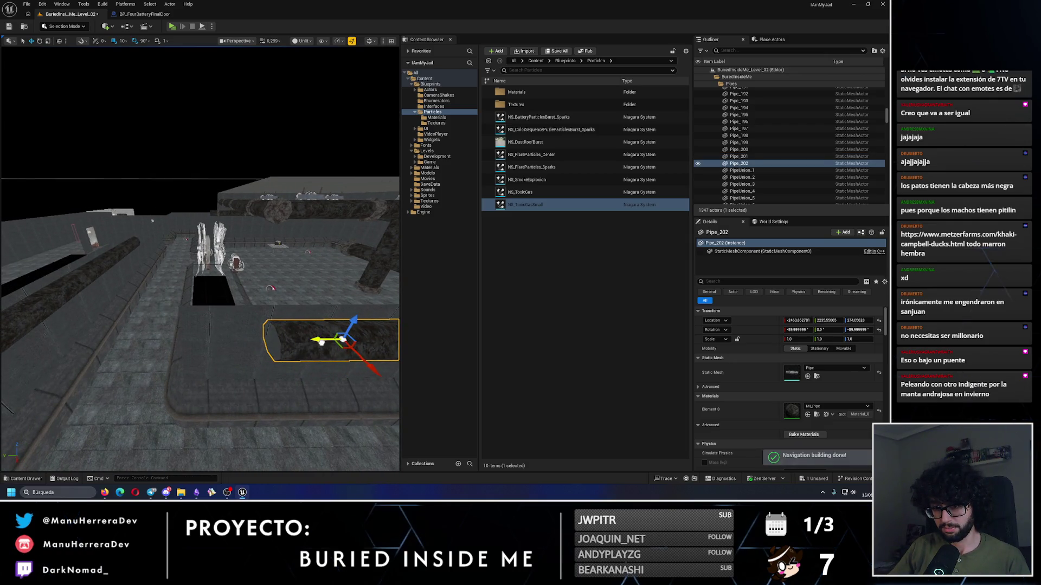
{"action": "left_click_drag", "start_coordinate": [319, 340], "coordinate": [161, 335], "text": "alt"}
{"action": "right_click", "coordinate": [186, 94]}
Step: Nudge the pipe 10 units, copy it turned toward the next wall, and add two copies along it
{"action": "mouse_move", "coordinate": [186, 93]}
{"action": "left_mouse_down"}
{"action": "mouse_move", "coordinate": [151, 360]}
{"action": "mouse_move", "coordinate": [280, 367]}
{"action": "mouse_move", "coordinate": [152, 359]}
{"action": "left_mouse_up"}
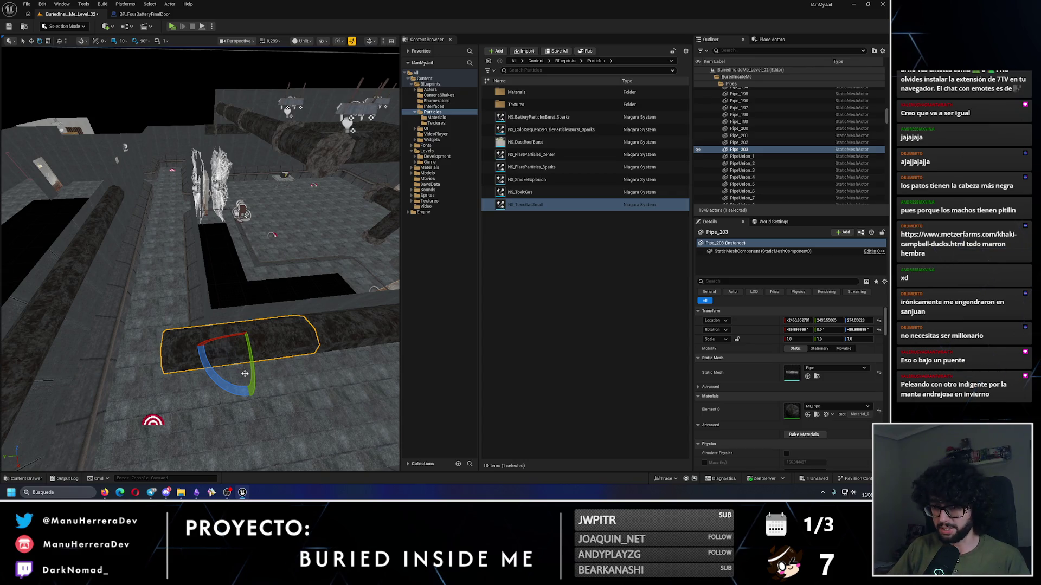
{"action": "key", "text": "w"}
{"action": "mouse_move", "coordinate": [251, 399]}
{"action": "left_mouse_down", "text": "alt"}
{"action": "mouse_move", "coordinate": [213, 371]}
{"action": "mouse_move", "coordinate": [228, 299]}
{"action": "mouse_move", "coordinate": [174, 291]}
{"action": "left_mouse_up", "text": "alt"}
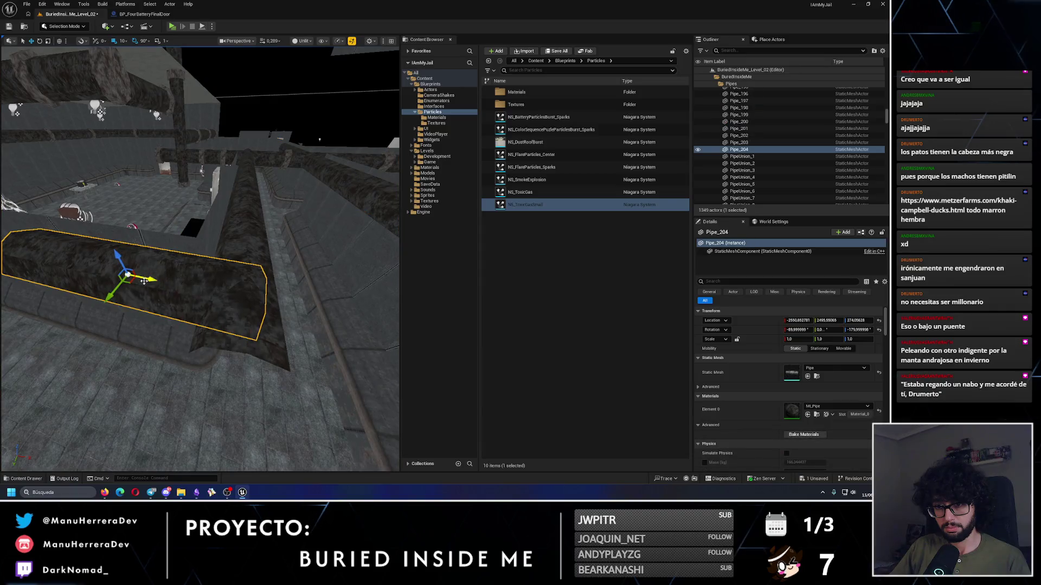
{"action": "left_click_drag", "start_coordinate": [135, 278], "coordinate": [230, 324]}
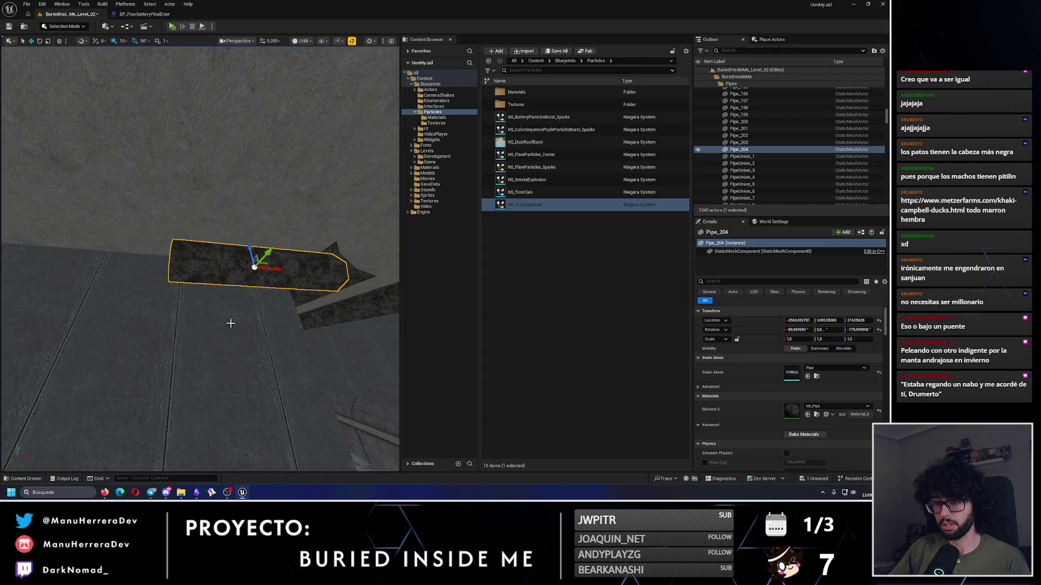
{"action": "mouse_move", "coordinate": [279, 270]}
{"action": "left_mouse_down"}
{"action": "mouse_move", "coordinate": [99, 259]}
{"action": "mouse_move", "coordinate": [247, 359]}
{"action": "left_mouse_up"}
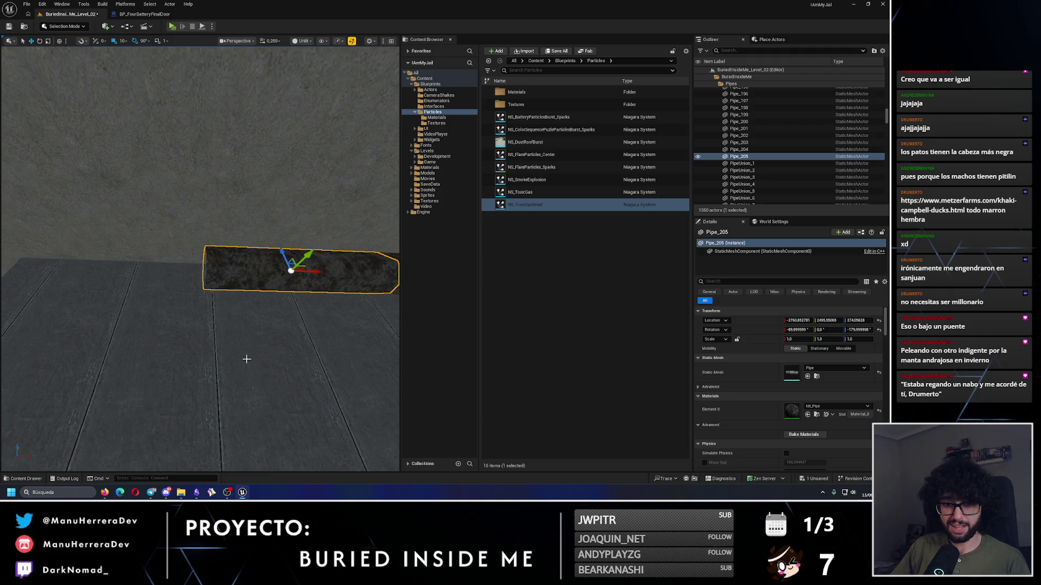
{"action": "mouse_move", "coordinate": [315, 266]}
{"action": "left_mouse_down"}
{"action": "mouse_move", "coordinate": [78, 308]}
{"action": "mouse_move", "coordinate": [159, 298]}
{"action": "mouse_move", "coordinate": [345, 243]}
{"action": "mouse_move", "coordinate": [325, 228]}
{"action": "mouse_move", "coordinate": [375, 199]}
{"action": "mouse_move", "coordinate": [188, 219]}
{"action": "mouse_move", "coordinate": [201, 238]}
{"action": "mouse_move", "coordinate": [168, 271]}
{"action": "mouse_move", "coordinate": [168, 228]}
{"action": "mouse_move", "coordinate": [206, 271]}
{"action": "left_mouse_up"}
Step: Duplicate a single pipe with Ctrl+D, turn the copy upright, and shift it 30 units along the wall
{"action": "left_click", "coordinate": [295, 214], "text": "ctrl"}
{"action": "left_click", "coordinate": [275, 301]}
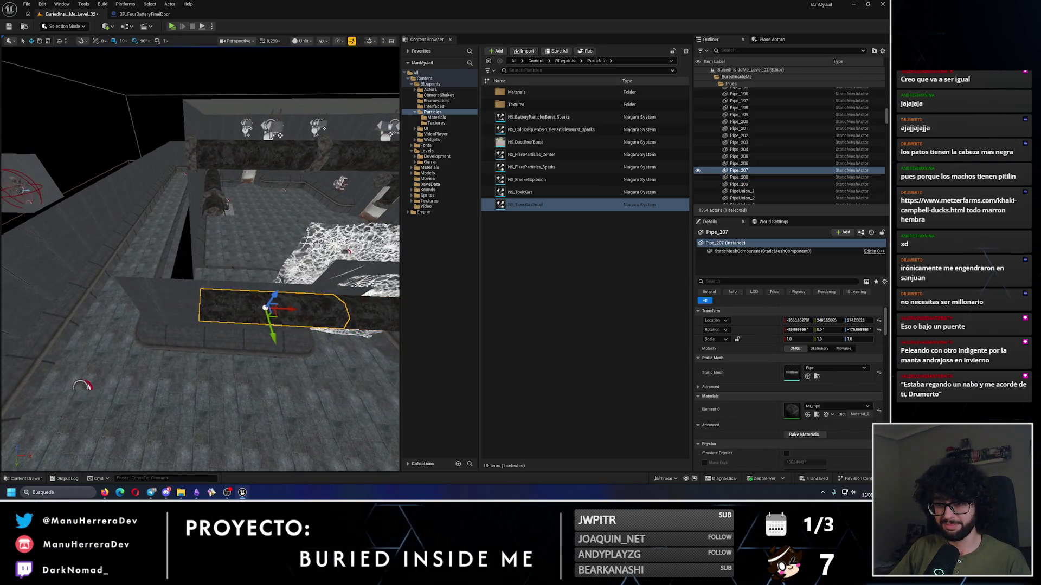
{"action": "key", "text": "ctrl+d"}
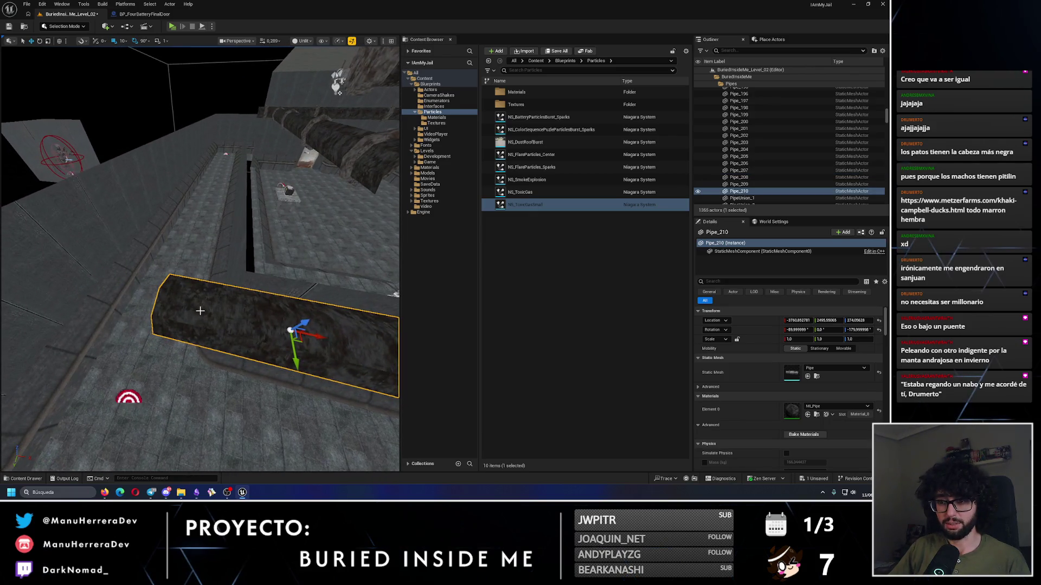
{"action": "scroll", "coordinate": [218, 310], "scroll_direction": "down", "scroll_amount": 5}
{"action": "key", "text": "e"}
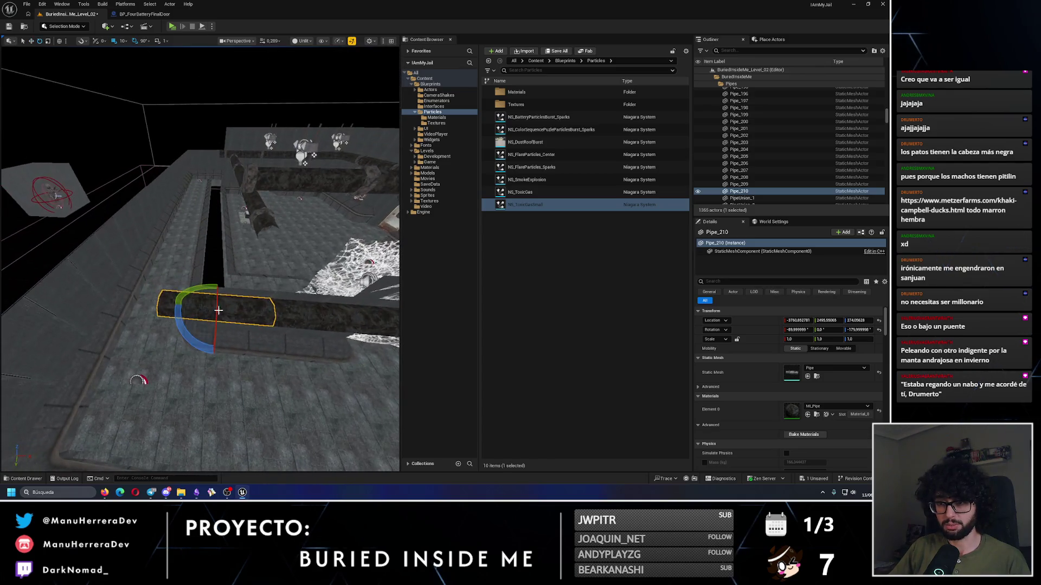
{"action": "key", "text": "ctrl+d"}
{"action": "left_click_drag", "start_coordinate": [200, 341], "coordinate": [195, 341]}
{"action": "key", "text": "w"}
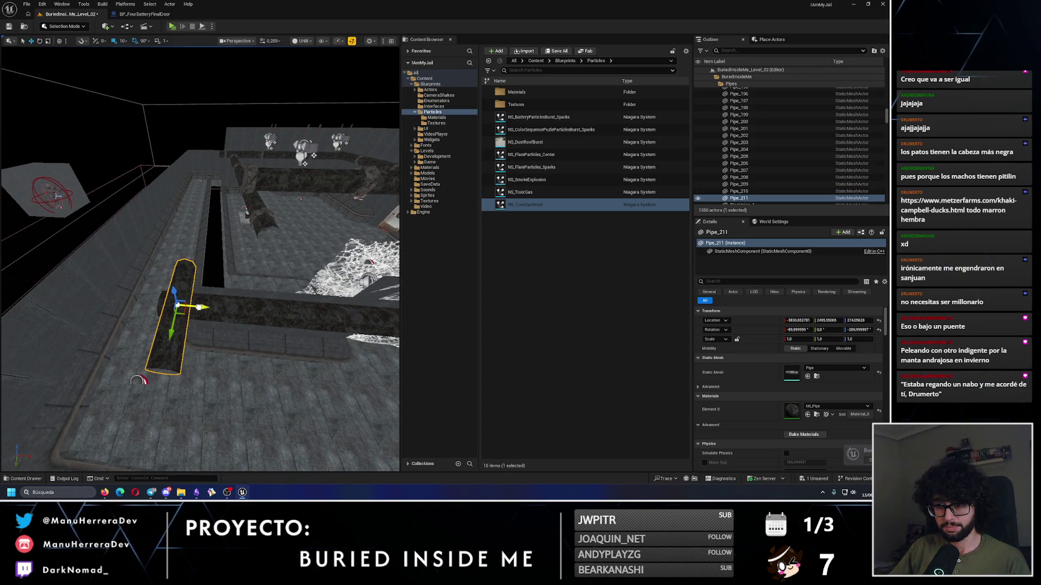
{"action": "scroll", "coordinate": [201, 308], "scroll_direction": "up", "scroll_amount": 10}
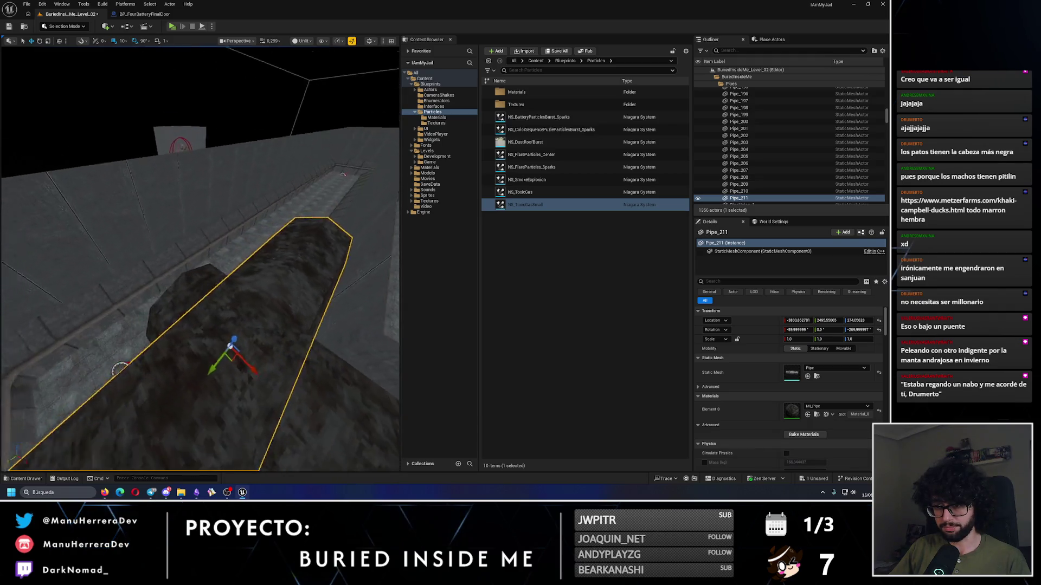
{"action": "scroll", "coordinate": [203, 285], "scroll_direction": "down", "scroll_amount": 5}
{"action": "left_click_drag", "start_coordinate": [235, 256], "coordinate": [260, 250]}
Step: Add more pipe copies along the wall, the last one 200 units further
{"action": "mouse_move", "coordinate": [152, 271]}
{"action": "left_mouse_down"}
{"action": "mouse_move", "coordinate": [383, 226]}
{"action": "mouse_move", "coordinate": [260, 379]}
{"action": "mouse_move", "coordinate": [310, 444]}
{"action": "mouse_move", "coordinate": [311, 385]}
{"action": "left_mouse_up"}
{"action": "left_click_drag", "start_coordinate": [255, 305], "coordinate": [85, 304], "text": "alt"}
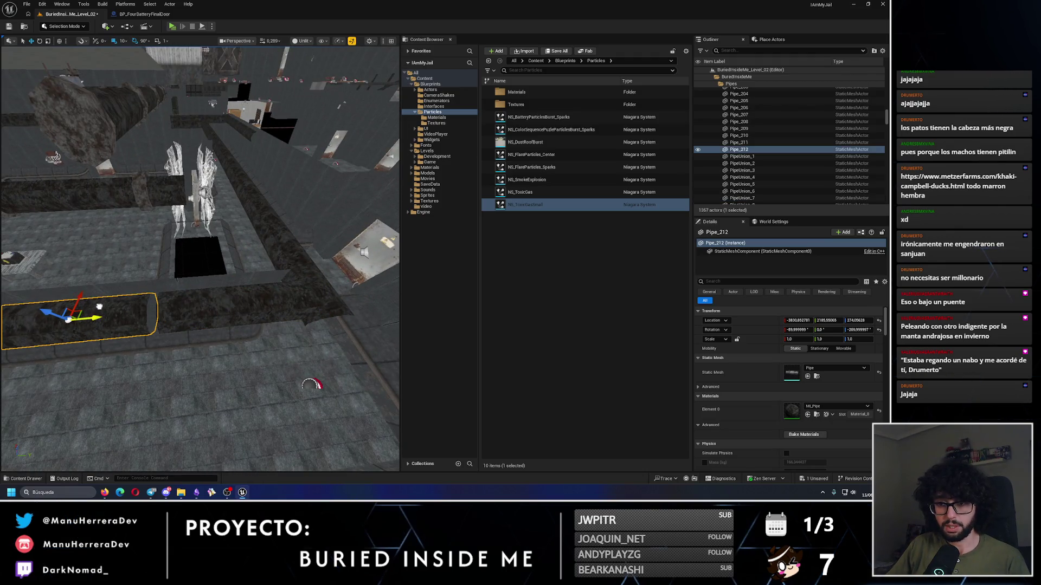
{"action": "key", "text": "f"}
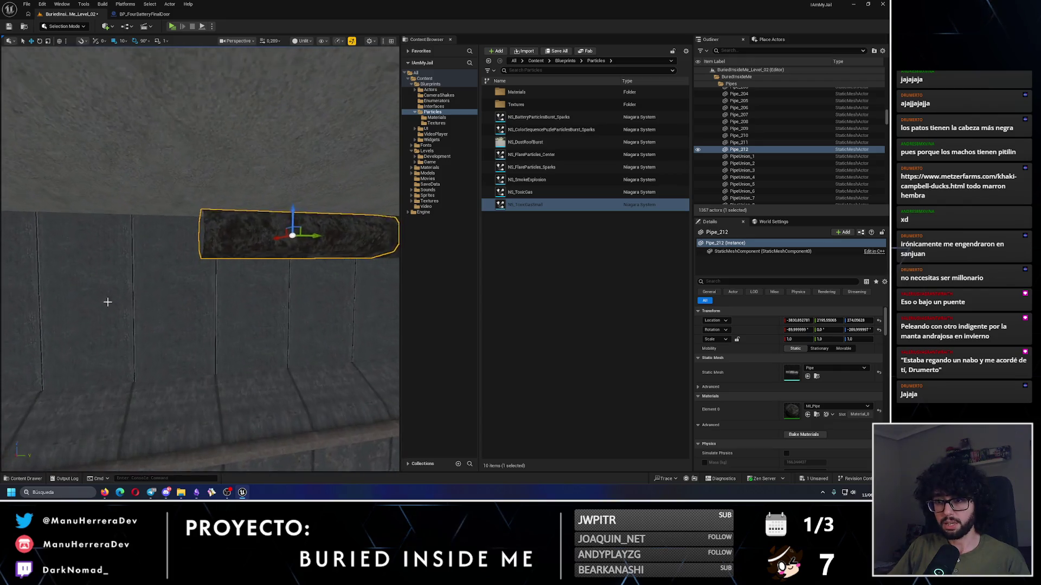
{"action": "left_click_drag", "start_coordinate": [313, 231], "coordinate": [313, 235], "text": "alt"}
{"action": "left_click_drag", "start_coordinate": [116, 248], "coordinate": [235, 263]}
{"action": "mouse_move", "coordinate": [300, 259]}
{"action": "left_mouse_down", "text": "alt"}
{"action": "mouse_move", "coordinate": [154, 260]}
{"action": "mouse_move", "coordinate": [128, 291]}
{"action": "left_mouse_up", "text": "alt"}
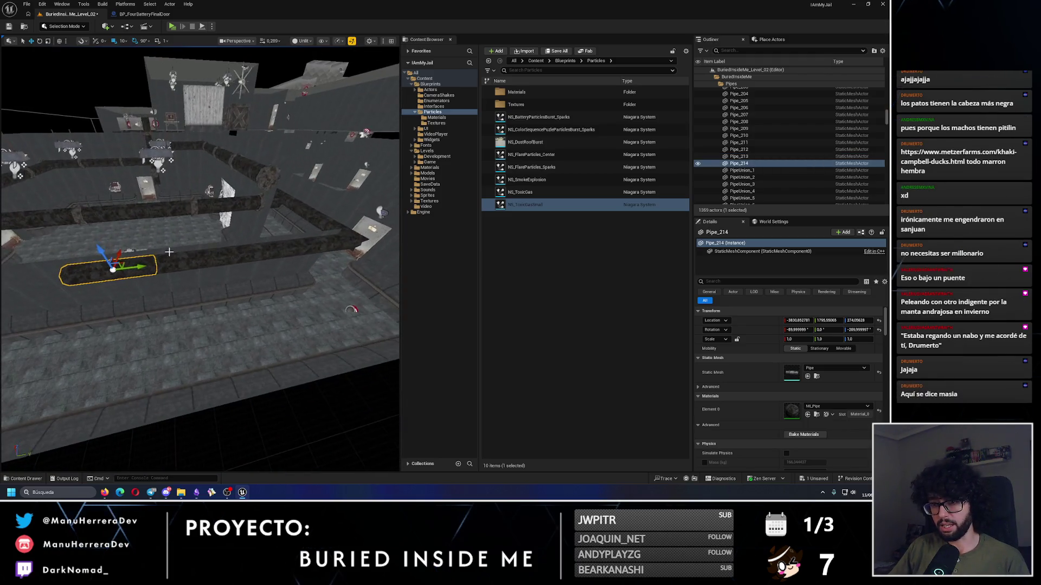
Step: Select four pipes including Pipe_211 and Pipe_213 and copy them as a group
{"action": "left_click", "coordinate": [197, 262], "text": "ctrl"}
{"action": "left_click", "coordinate": [318, 246], "text": "ctrl"}
{"action": "left_click_drag", "start_coordinate": [318, 246], "coordinate": [370, 226]}
{"action": "left_click_drag", "start_coordinate": [311, 242], "coordinate": [34, 275]}
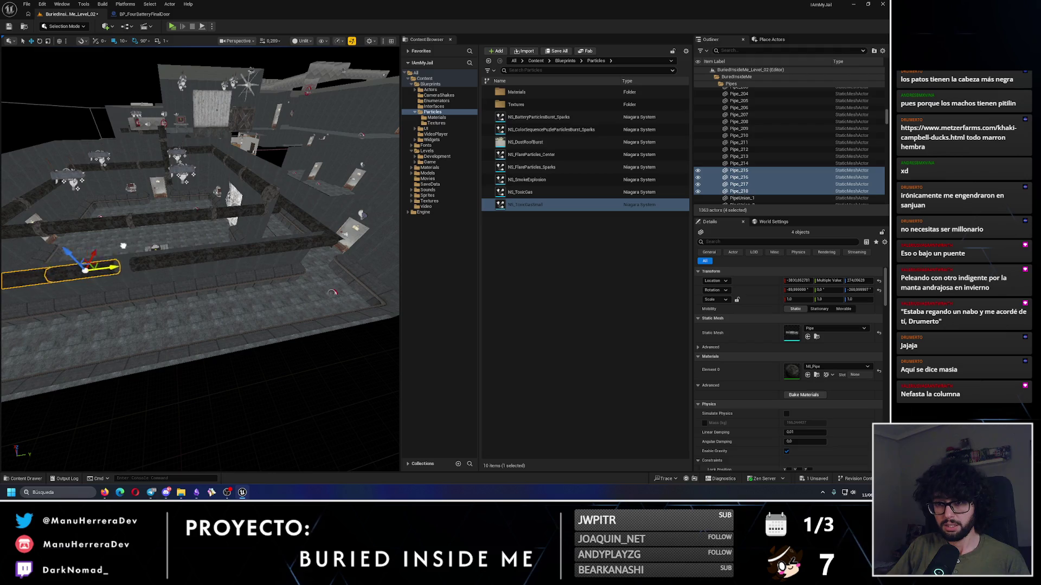
{"action": "key", "text": "f"}
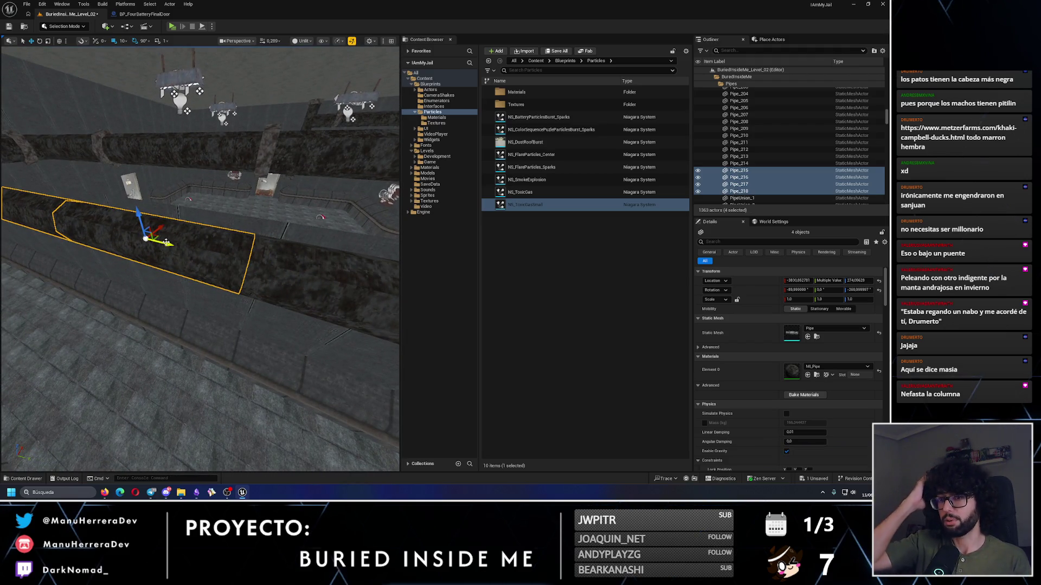
{"action": "mouse_move", "coordinate": [151, 246]}
{"action": "left_mouse_down"}
{"action": "mouse_move", "coordinate": [130, 260]}
{"action": "mouse_move", "coordinate": [108, 249]}
{"action": "left_mouse_up"}
{"action": "left_click_drag", "start_coordinate": [311, 183], "coordinate": [155, 225]}
{"action": "left_click", "coordinate": [260, 195]}
{"action": "mouse_move", "coordinate": [260, 195]}
{"action": "left_mouse_down"}
{"action": "mouse_move", "coordinate": [268, 187]}
{"action": "mouse_move", "coordinate": [134, 196]}
{"action": "mouse_move", "coordinate": [216, 272]}
{"action": "left_mouse_up"}
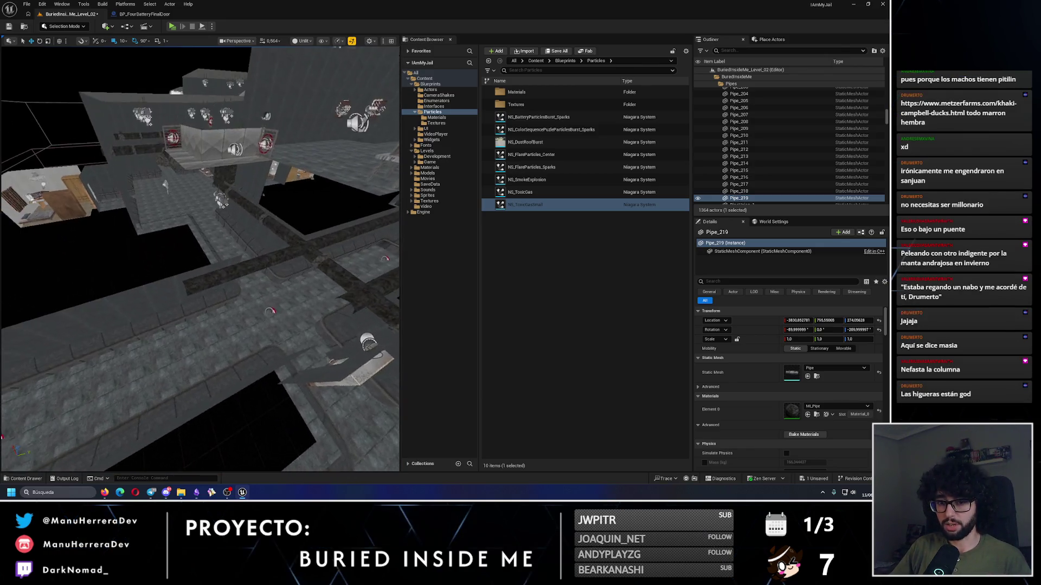
Step: Select the earlier pipe run including Pipe_190, frame it, and slide it sideways
{"action": "left_click", "coordinate": [272, 258], "text": "ctrl"}
{"action": "left_click", "coordinate": [321, 241], "text": "ctrl"}
{"action": "left_click", "coordinate": [338, 239], "text": "ctrl"}
{"action": "mouse_move", "coordinate": [338, 238]}
{"action": "left_mouse_down"}
{"action": "mouse_move", "coordinate": [337, 228]}
{"action": "mouse_move", "coordinate": [222, 245]}
{"action": "left_mouse_up"}
{"action": "key", "text": "f"}
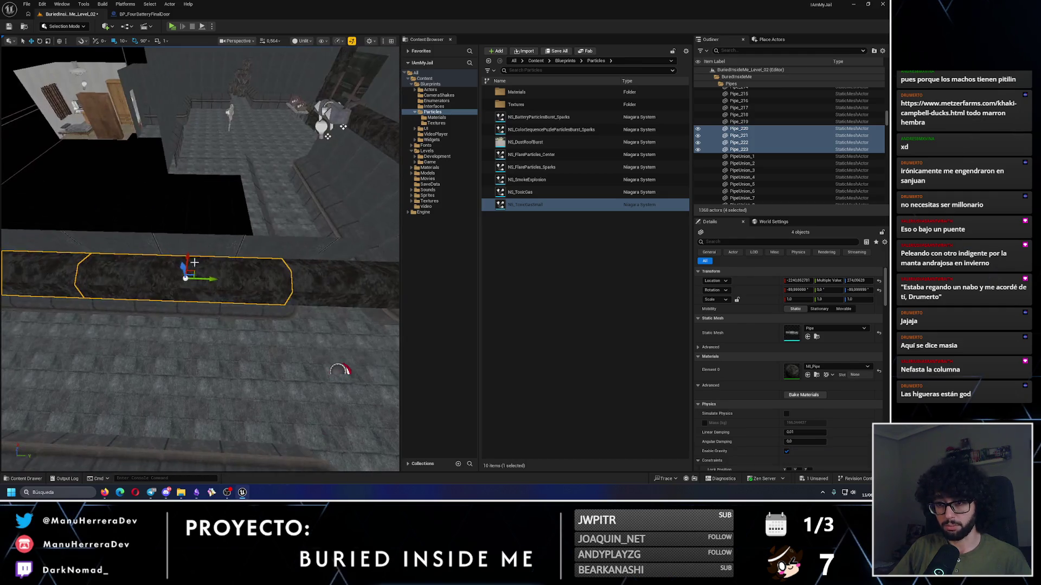
{"action": "mouse_move", "coordinate": [209, 279]}
{"action": "left_mouse_down"}
{"action": "mouse_move", "coordinate": [87, 262]}
{"action": "mouse_move", "coordinate": [170, 319]}
{"action": "mouse_move", "coordinate": [187, 309]}
{"action": "mouse_move", "coordinate": [142, 305]}
{"action": "mouse_move", "coordinate": [287, 247]}
{"action": "mouse_move", "coordinate": [248, 260]}
{"action": "mouse_move", "coordinate": [275, 278]}
{"action": "left_mouse_up"}
Step: Select five pipes, Pipe_220 to Pipe_222, Pipe_193 and one more, for copying
{"action": "right_click", "coordinate": [198, 301]}
{"action": "left_click", "coordinate": [170, 297]}
{"action": "left_click", "coordinate": [288, 247], "text": "ctrl"}
{"action": "left_click", "coordinate": [248, 258], "text": "ctrl"}
{"action": "scroll", "coordinate": [282, 256], "scroll_direction": "up", "scroll_amount": 2}
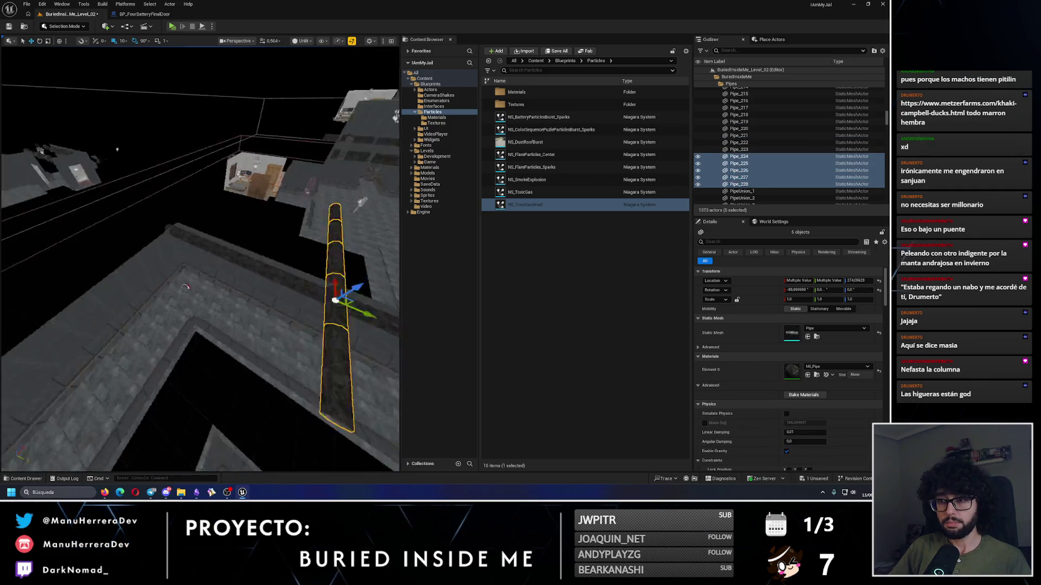
{"action": "left_click_drag", "start_coordinate": [282, 256], "coordinate": [260, 212]}
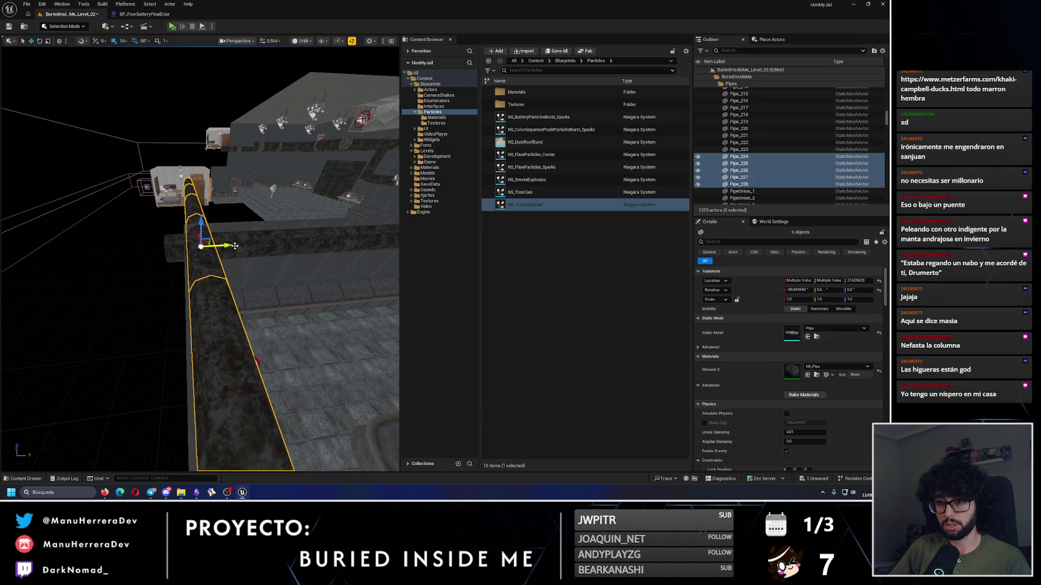
{"action": "mouse_move", "coordinate": [235, 246]}
{"action": "left_mouse_down"}
{"action": "mouse_move", "coordinate": [140, 271]}
{"action": "mouse_move", "coordinate": [245, 262]}
{"action": "mouse_move", "coordinate": [260, 255]}
{"action": "mouse_move", "coordinate": [252, 233]}
{"action": "mouse_move", "coordinate": [164, 322]}
{"action": "mouse_move", "coordinate": [211, 372]}
{"action": "mouse_move", "coordinate": [252, 311]}
{"action": "left_mouse_up"}
Step: Narrow the selection to the end pipes and copy three sections along the wall
{"action": "left_click", "coordinate": [211, 372]}
{"action": "left_click", "coordinate": [253, 314], "text": "ctrl"}
{"action": "left_click", "coordinate": [129, 332], "text": "ctrl"}
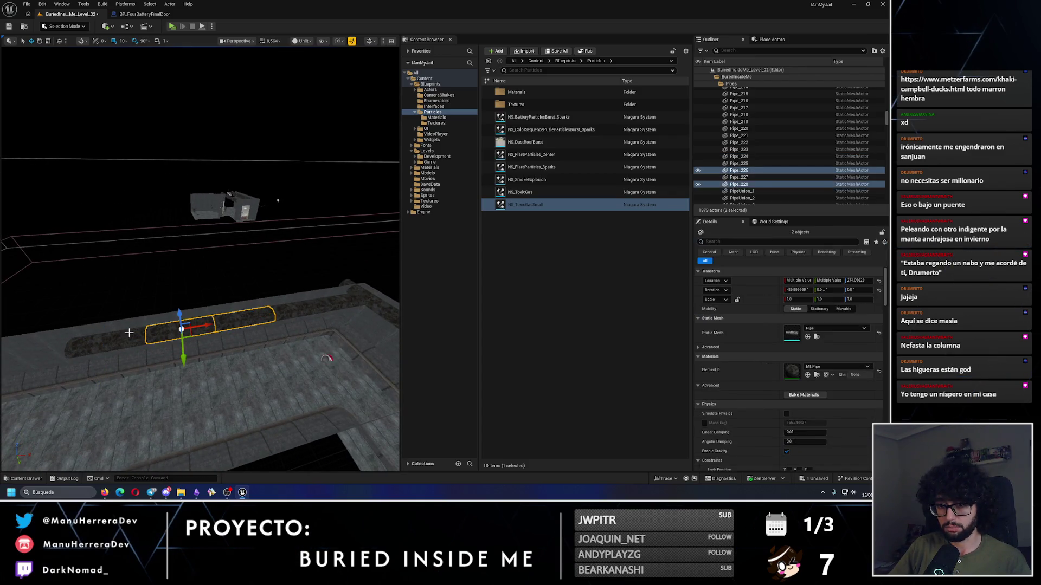
{"action": "mouse_move", "coordinate": [127, 333]}
{"action": "left_mouse_down"}
{"action": "mouse_move", "coordinate": [178, 307]}
{"action": "mouse_move", "coordinate": [231, 303]}
{"action": "left_mouse_up"}
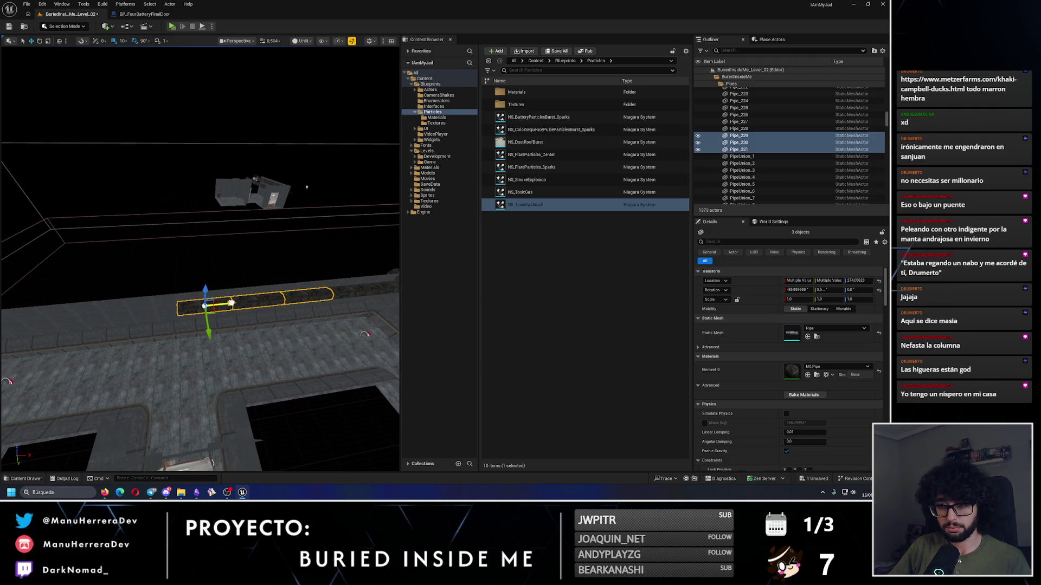
{"action": "mouse_move", "coordinate": [169, 316]}
{"action": "left_mouse_down"}
{"action": "mouse_move", "coordinate": [171, 305]}
{"action": "mouse_move", "coordinate": [126, 284]}
{"action": "left_mouse_up"}
{"action": "mouse_move", "coordinate": [163, 352]}
{"action": "left_mouse_down"}
{"action": "mouse_move", "coordinate": [184, 336]}
{"action": "mouse_move", "coordinate": [228, 330]}
{"action": "mouse_move", "coordinate": [248, 347]}
{"action": "mouse_move", "coordinate": [248, 379]}
{"action": "left_mouse_up"}
Step: Select the adjacent pipe sections near Pipe_231 and copy them further along the wall
{"action": "left_click", "coordinate": [248, 333]}
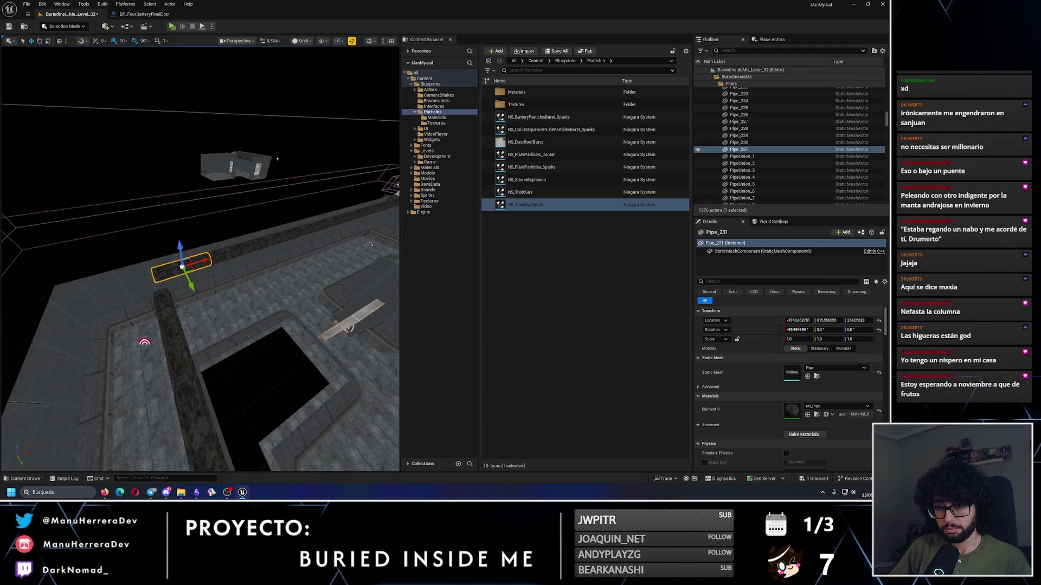
{"action": "left_click", "coordinate": [163, 312]}
{"action": "left_click_drag", "start_coordinate": [163, 312], "coordinate": [163, 312]}
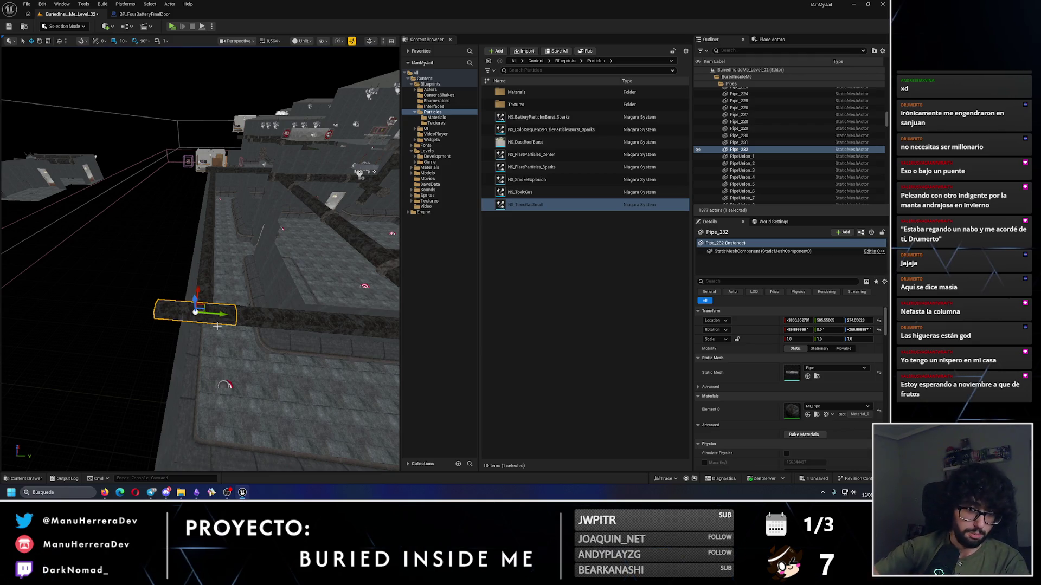
{"action": "right_click", "coordinate": [220, 93]}
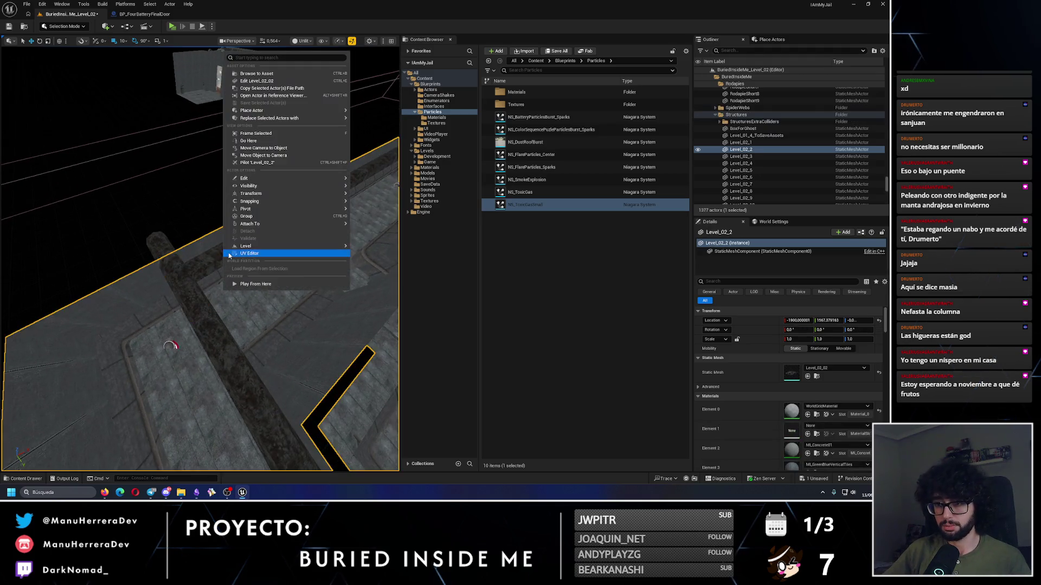
{"action": "left_click", "coordinate": [312, 205], "text": "ctrl"}
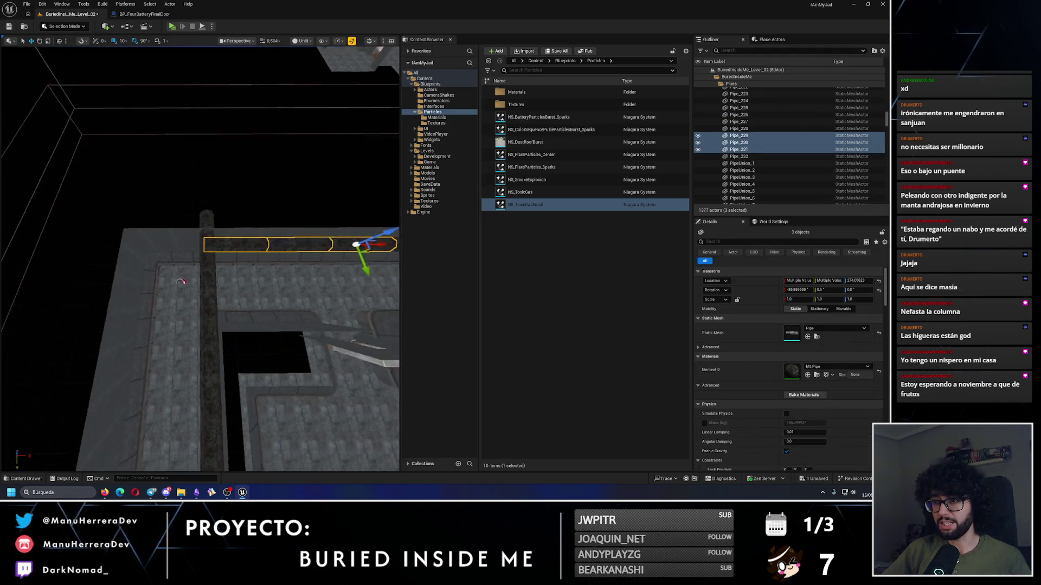
{"action": "mouse_move", "coordinate": [324, 209]}
{"action": "left_mouse_down"}
{"action": "mouse_move", "coordinate": [180, 253]}
{"action": "mouse_move", "coordinate": [184, 263]}
{"action": "left_mouse_up"}
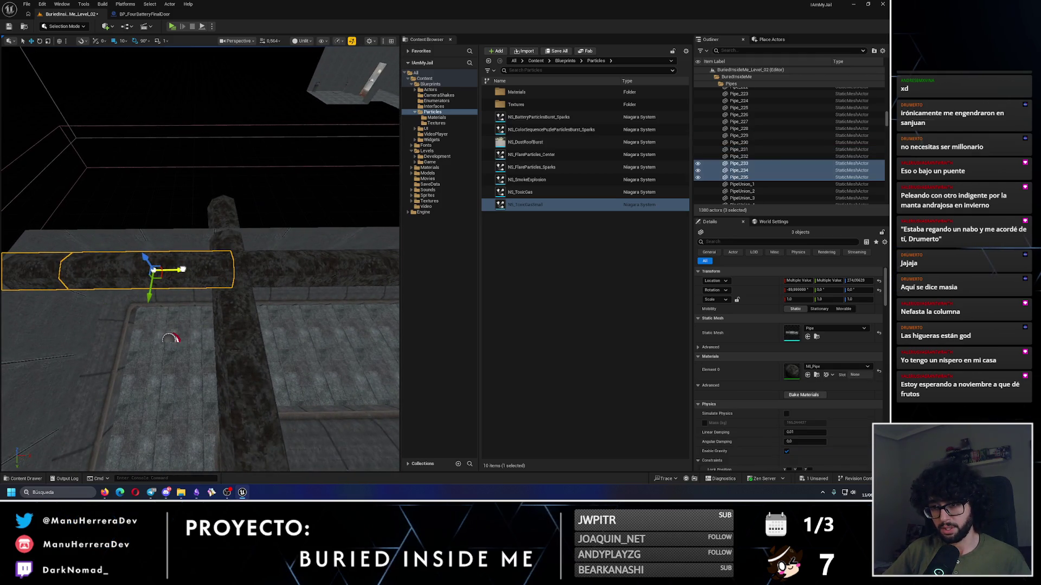
{"action": "mouse_move", "coordinate": [170, 339]}
{"action": "left_mouse_down"}
{"action": "mouse_move", "coordinate": [196, 412]}
{"action": "mouse_move", "coordinate": [156, 419]}
{"action": "mouse_move", "coordinate": [176, 341]}
{"action": "left_mouse_up"}
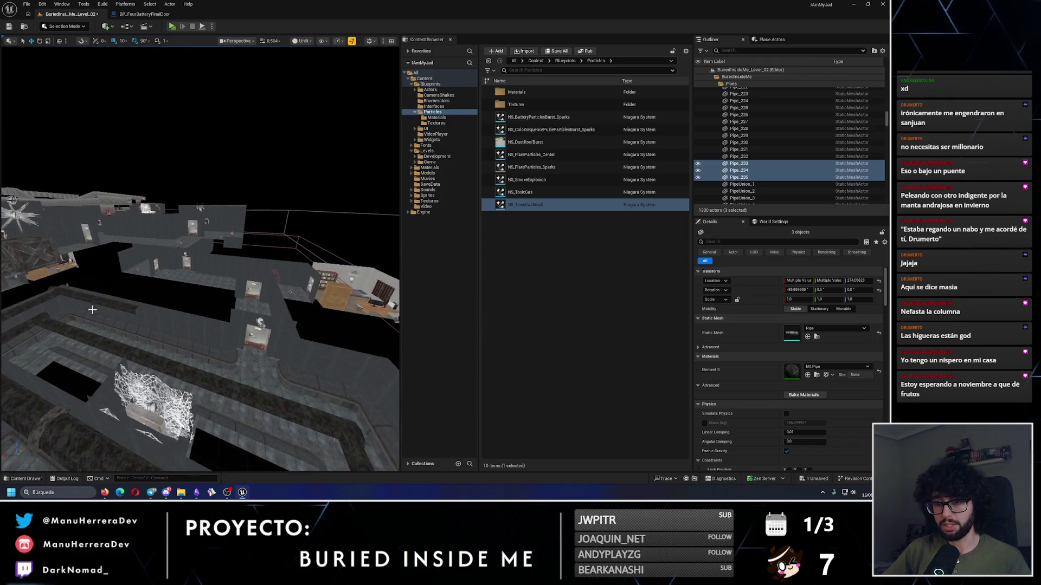
Step: Select four pipe sections in another corridor
{"action": "left_click", "coordinate": [124, 306]}
{"action": "left_click", "coordinate": [107, 313], "text": "ctrl"}
{"action": "mouse_move", "coordinate": [124, 307]}
{"action": "left_mouse_down"}
{"action": "mouse_move", "coordinate": [107, 313]}
{"action": "mouse_move", "coordinate": [130, 318]}
{"action": "mouse_move", "coordinate": [25, 324]}
{"action": "mouse_move", "coordinate": [170, 336]}
{"action": "left_mouse_up"}
{"action": "left_click", "coordinate": [139, 317], "text": "ctrl"}
{"action": "left_click", "coordinate": [113, 310], "text": "ctrl"}
{"action": "scroll", "coordinate": [221, 342], "scroll_direction": "up", "scroll_amount": 5}
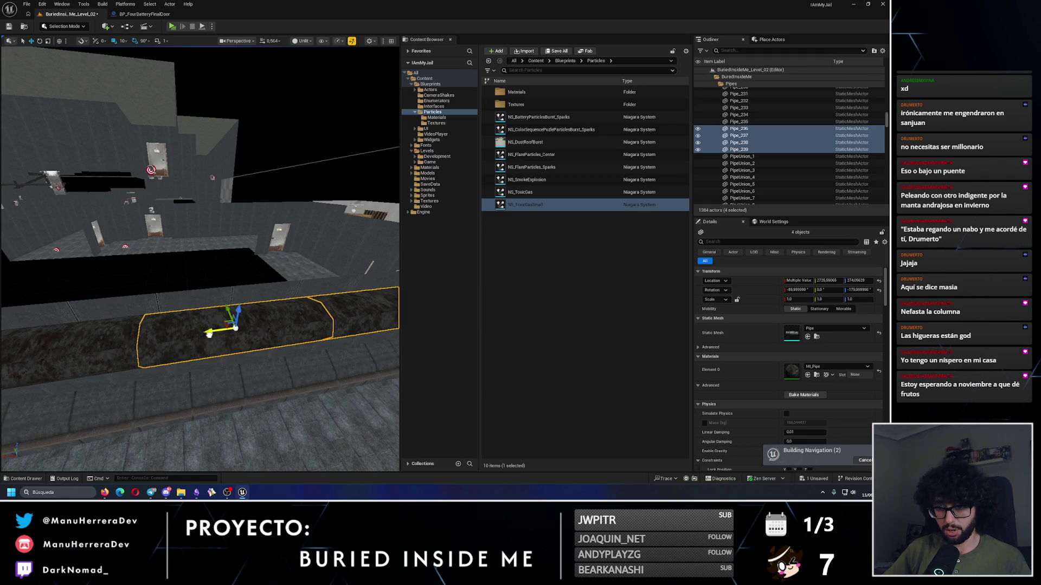
{"action": "scroll", "coordinate": [208, 333], "scroll_direction": "down", "scroll_amount": 10}
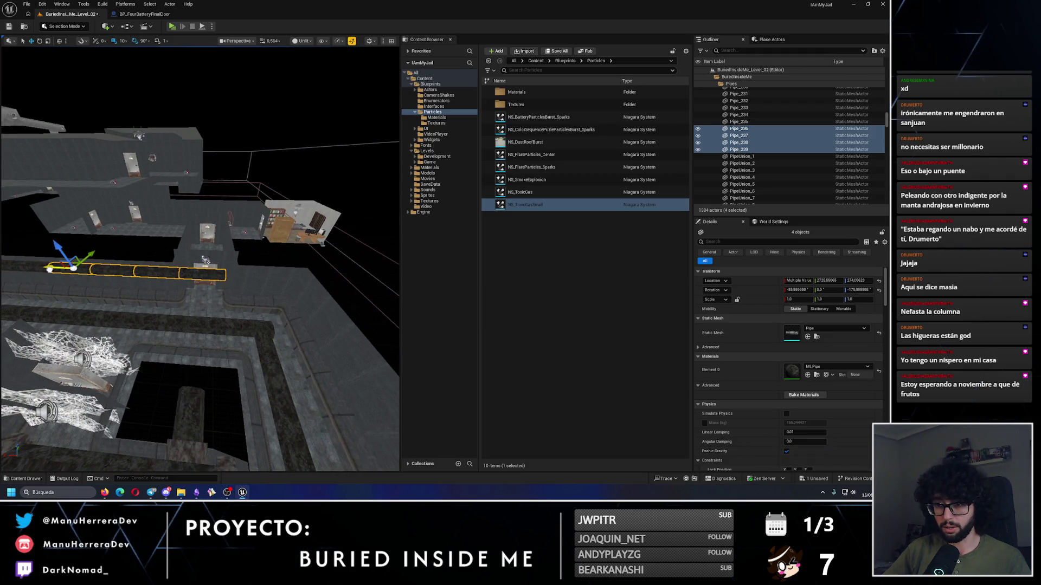
Step: Copy the four sections further along, delete the surplus copies, and select PipeUnion_112
{"action": "left_click_drag", "start_coordinate": [49, 270], "coordinate": [228, 274]}
{"action": "scroll", "coordinate": [209, 297], "scroll_direction": "up", "scroll_amount": 3}
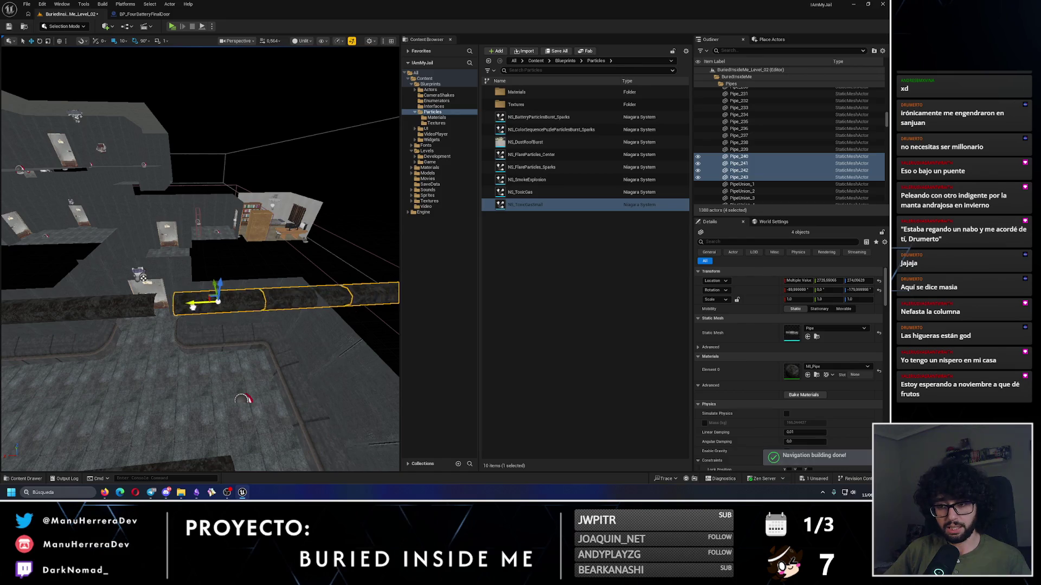
{"action": "mouse_move", "coordinate": [193, 307]}
{"action": "left_mouse_down"}
{"action": "mouse_move", "coordinate": [223, 295]}
{"action": "mouse_move", "coordinate": [217, 432]}
{"action": "mouse_move", "coordinate": [202, 302]}
{"action": "left_mouse_up"}
{"action": "key", "text": "Delete"}
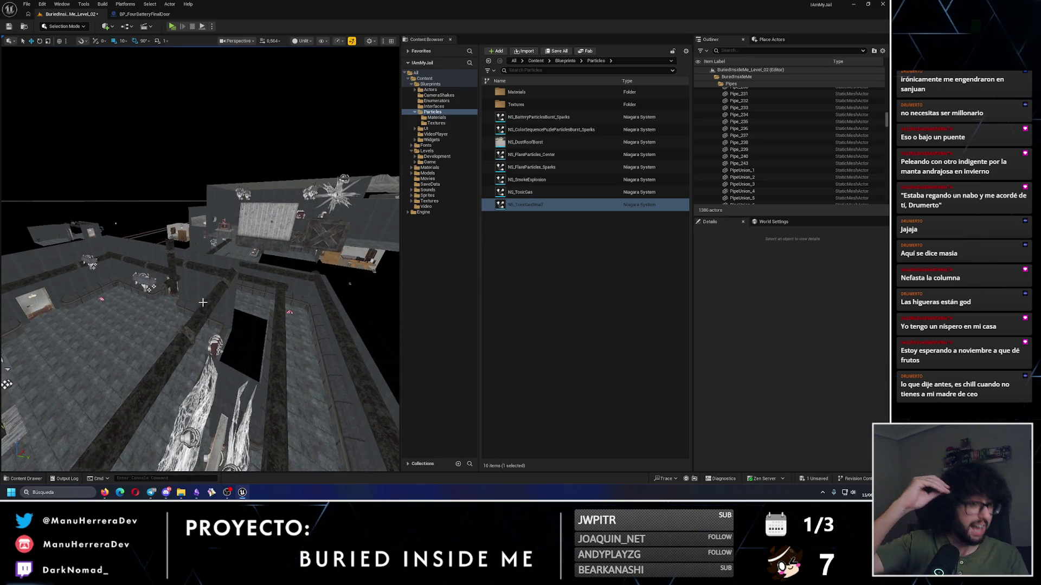
{"action": "left_click_drag", "start_coordinate": [252, 275], "coordinate": [223, 310]}
{"action": "left_click", "coordinate": [221, 300]}
Step: Select Pipe_200 and a second pipe section and slide both left along X
{"action": "left_click_drag", "start_coordinate": [156, 326], "coordinate": [168, 310]}
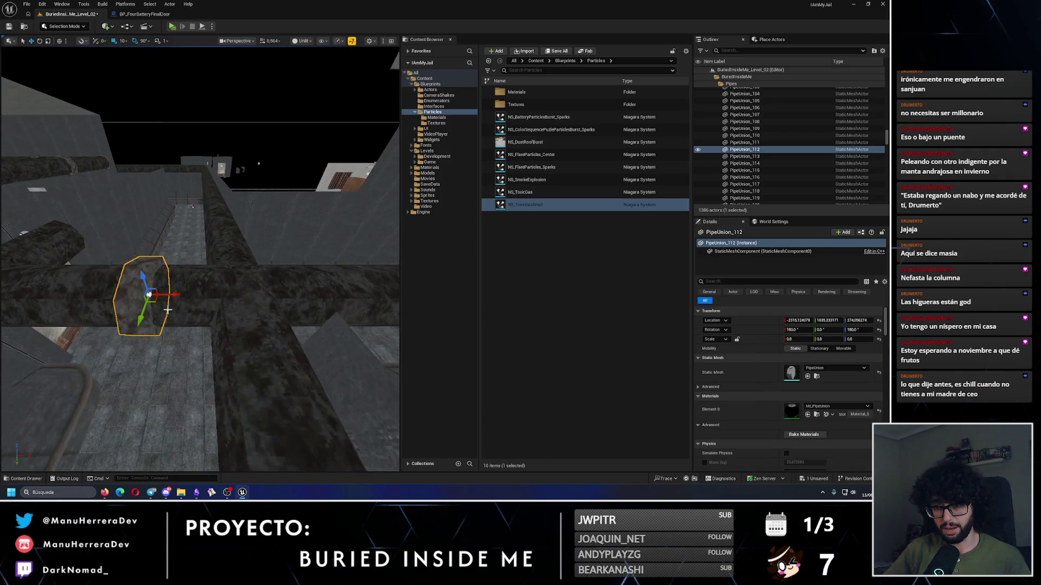
{"action": "left_click_drag", "start_coordinate": [245, 299], "coordinate": [264, 297]}
{"action": "left_click_drag", "start_coordinate": [137, 285], "coordinate": [141, 355]}
{"action": "left_click", "coordinate": [127, 288]}
{"action": "left_click_drag", "start_coordinate": [128, 287], "coordinate": [208, 273]}
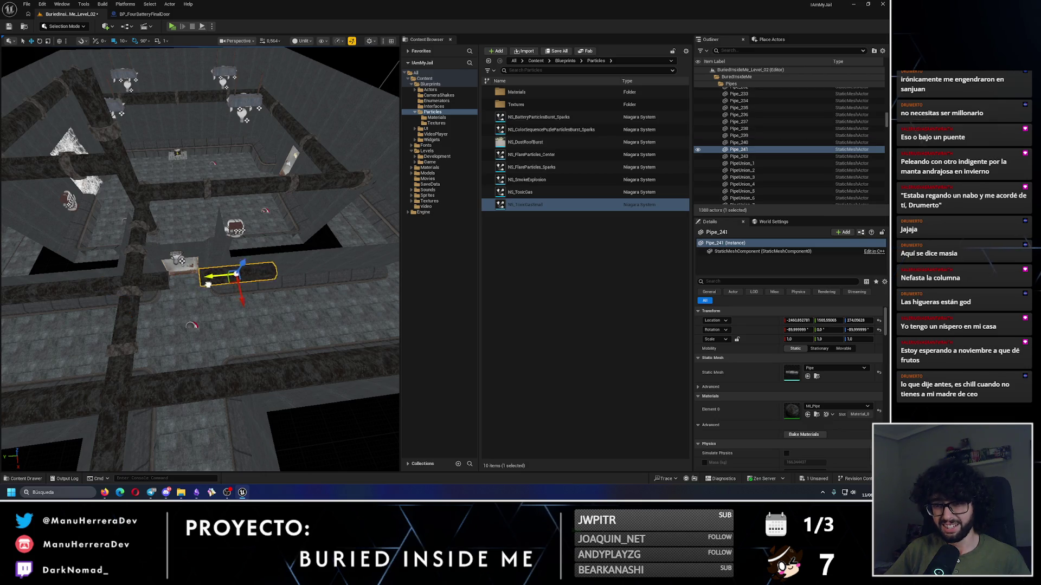
{"action": "left_click_drag", "start_coordinate": [151, 297], "coordinate": [162, 282]}
{"action": "left_click", "coordinate": [151, 297], "text": "ctrl"}
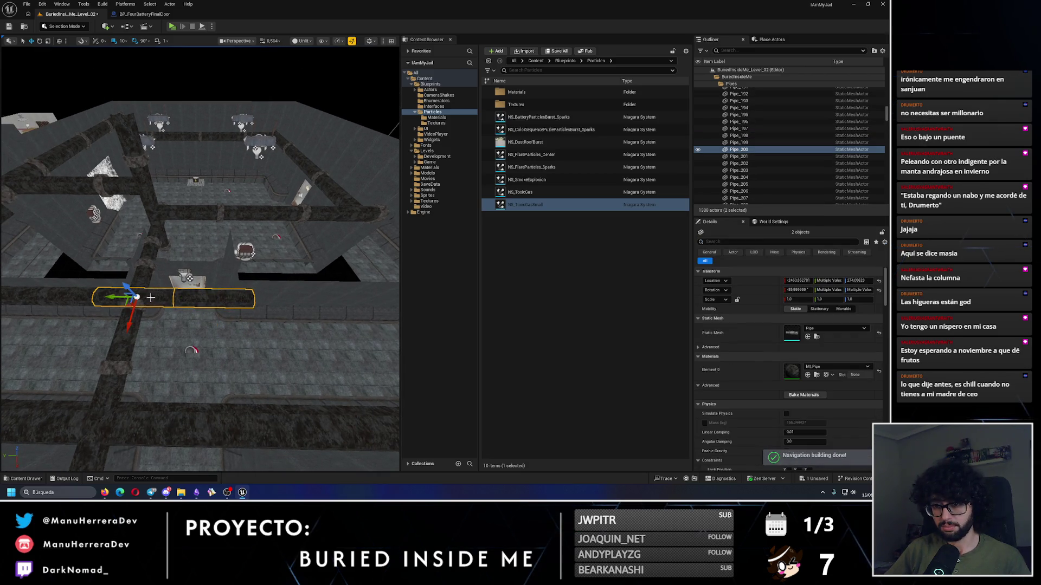
{"action": "mouse_move", "coordinate": [306, 308]}
{"action": "left_mouse_down"}
{"action": "mouse_move", "coordinate": [279, 311]}
{"action": "mouse_move", "coordinate": [268, 279]}
{"action": "mouse_move", "coordinate": [264, 311]}
{"action": "mouse_move", "coordinate": [261, 290]}
{"action": "left_mouse_up"}
Step: Move PipeUnion_134 -20 on X so it lines up with the pipes
{"action": "left_click", "coordinate": [134, 345]}
{"action": "mouse_move", "coordinate": [194, 337]}
{"action": "left_mouse_down"}
{"action": "mouse_move", "coordinate": [195, 325]}
{"action": "mouse_move", "coordinate": [194, 337]}
{"action": "left_mouse_up"}
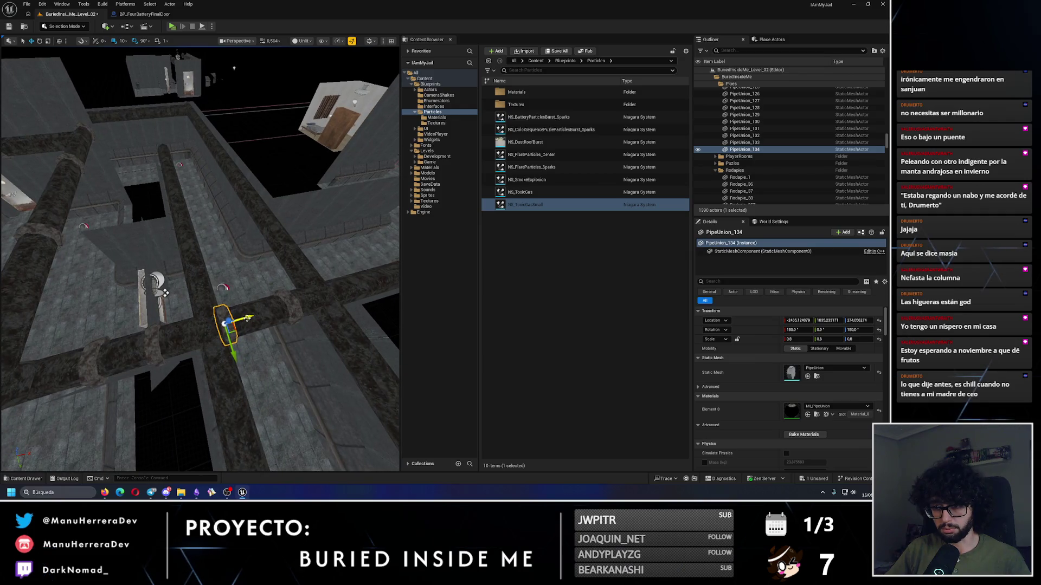
{"action": "left_click_drag", "start_coordinate": [248, 318], "coordinate": [237, 321]}
{"action": "left_click_drag", "start_coordinate": [201, 370], "coordinate": [216, 321]}
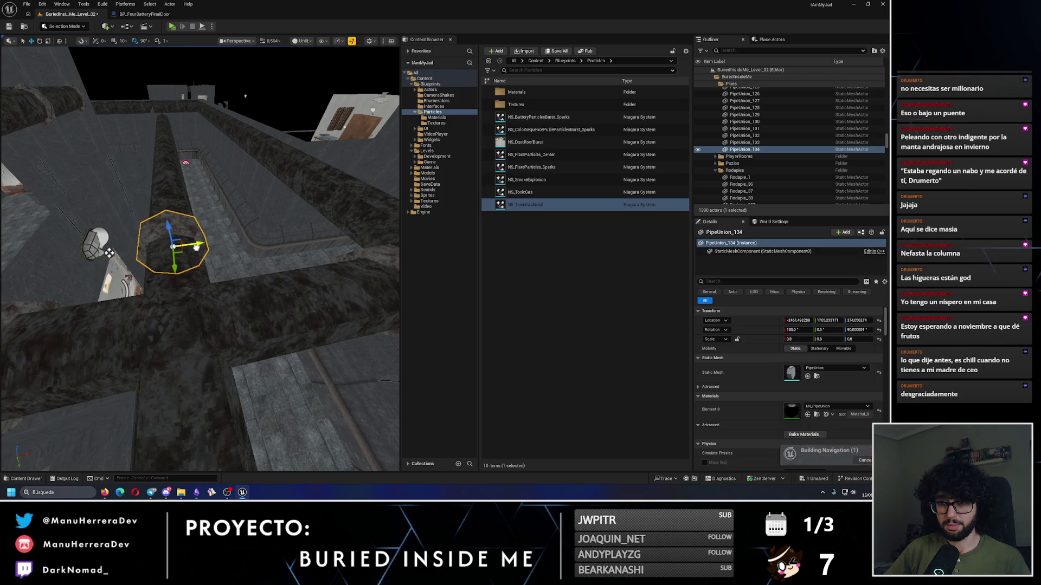
{"action": "left_click_drag", "start_coordinate": [215, 321], "coordinate": [219, 292]}
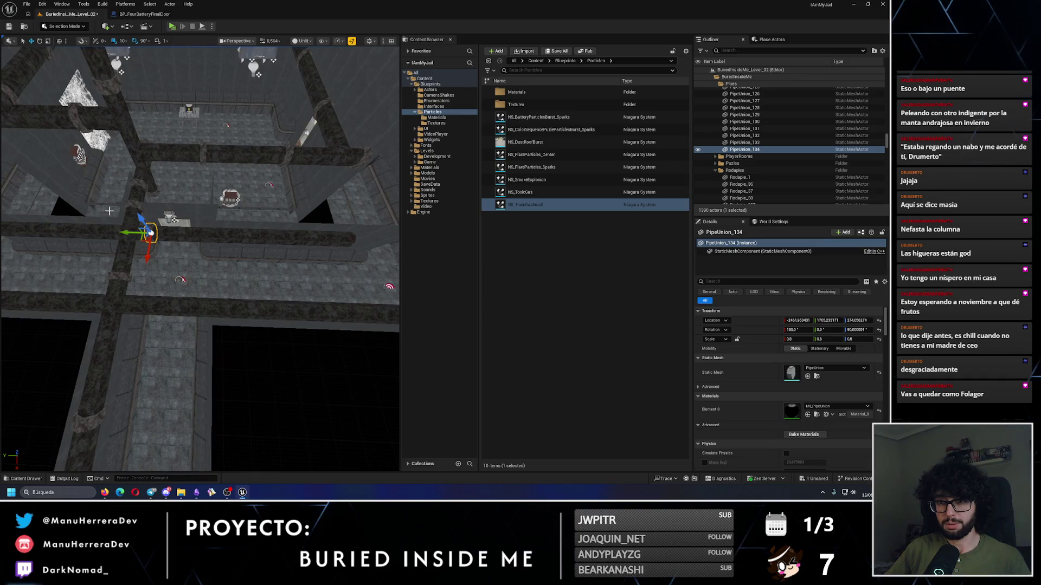
Step: Copy the pipe union joint to two new spots, turning one 90° to fit the crossing pipe
{"action": "left_click_drag", "start_coordinate": [130, 233], "coordinate": [320, 237]}
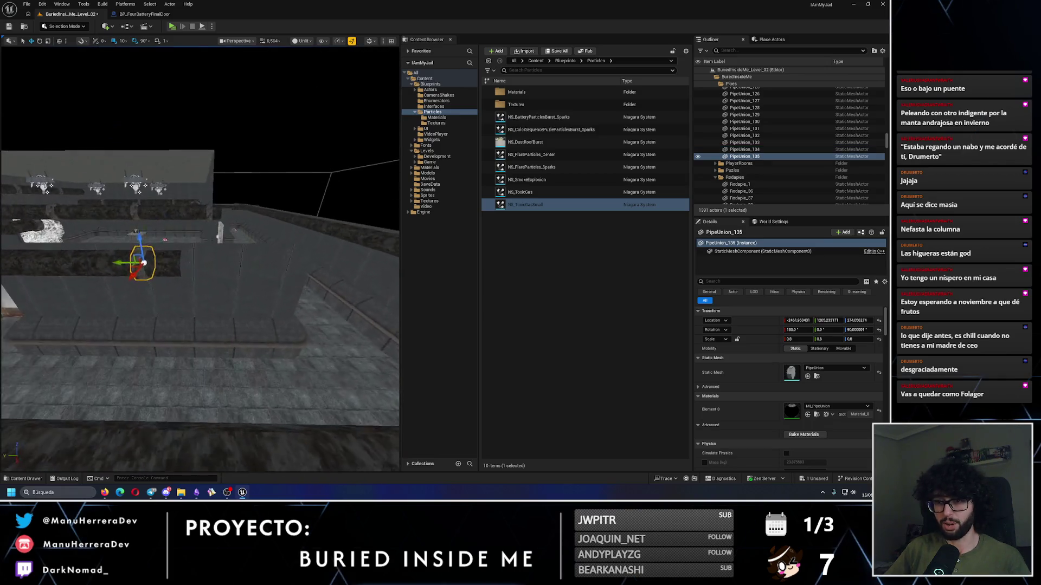
{"action": "mouse_move", "coordinate": [182, 261]}
{"action": "left_mouse_down"}
{"action": "mouse_move", "coordinate": [326, 306]}
{"action": "mouse_move", "coordinate": [146, 296]}
{"action": "mouse_move", "coordinate": [136, 268]}
{"action": "left_mouse_up"}
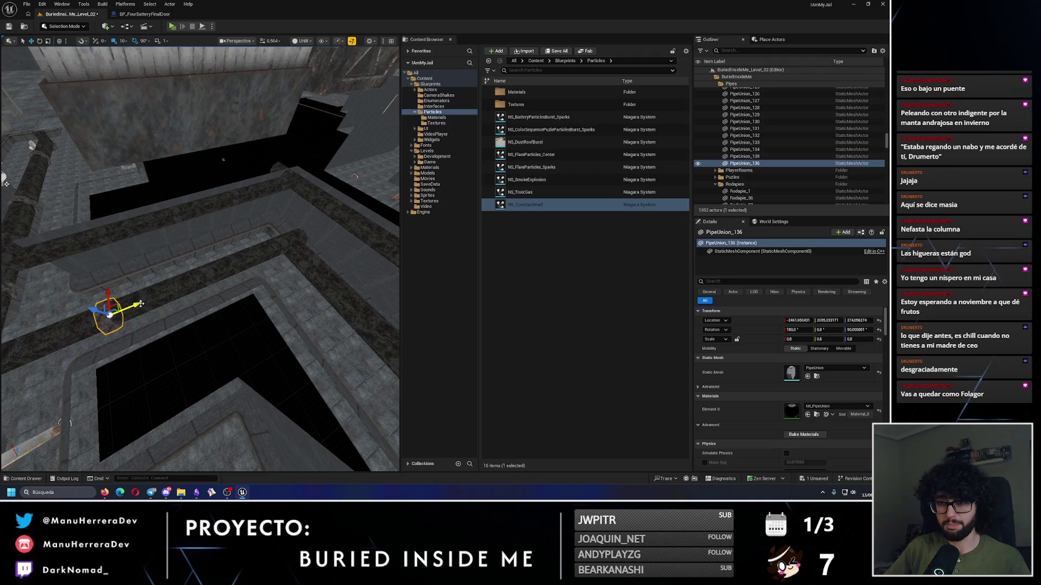
{"action": "mouse_move", "coordinate": [200, 290]}
{"action": "left_mouse_down"}
{"action": "mouse_move", "coordinate": [176, 290]}
{"action": "mouse_move", "coordinate": [280, 278]}
{"action": "mouse_move", "coordinate": [255, 254]}
{"action": "left_mouse_up"}
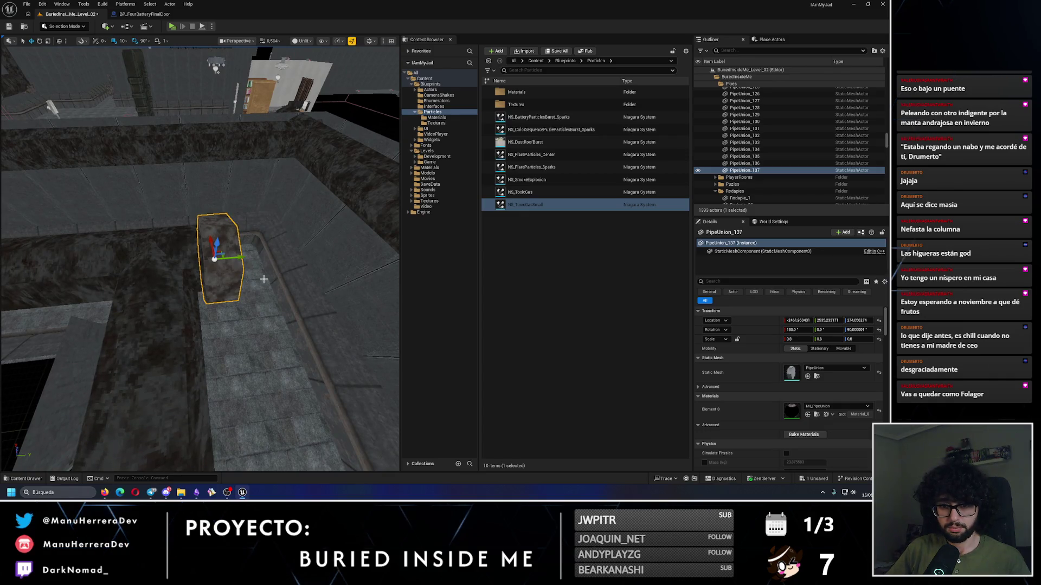
{"action": "key", "text": "w"}
{"action": "mouse_move", "coordinate": [179, 263]}
{"action": "left_mouse_down"}
{"action": "mouse_move", "coordinate": [201, 271]}
{"action": "mouse_move", "coordinate": [233, 253]}
{"action": "mouse_move", "coordinate": [217, 244]}
{"action": "mouse_move", "coordinate": [307, 237]}
{"action": "left_mouse_up"}
{"action": "mouse_move", "coordinate": [135, 227]}
{"action": "left_mouse_down"}
{"action": "mouse_move", "coordinate": [258, 255]}
{"action": "mouse_move", "coordinate": [141, 225]}
{"action": "left_mouse_up"}
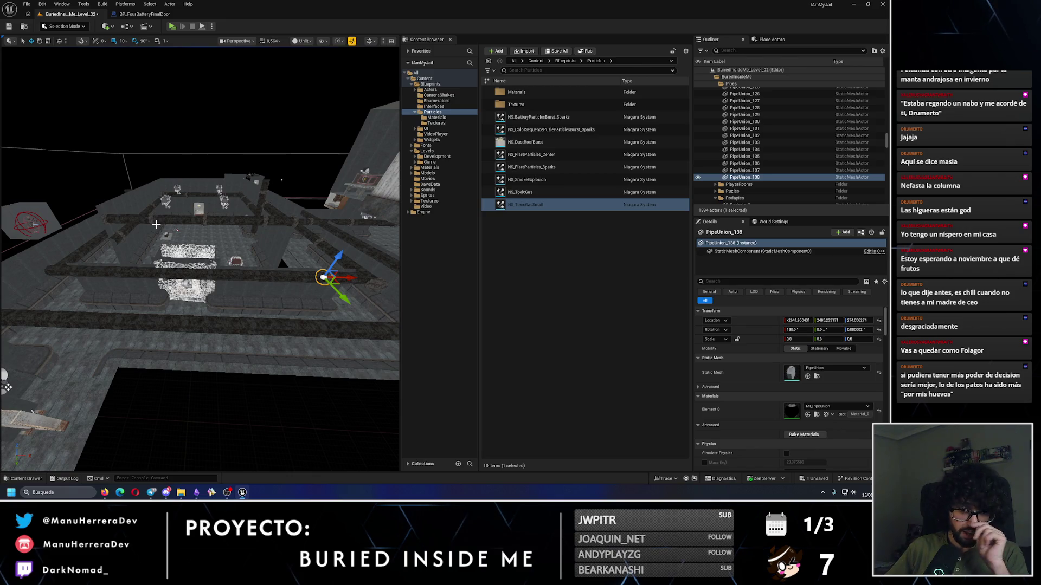
Step: Copy another joint 50 units along X and slide it onto the pipe
{"action": "left_click_drag", "start_coordinate": [189, 218], "coordinate": [315, 279]}
{"action": "scroll", "coordinate": [300, 288], "scroll_direction": "up", "scroll_amount": 5}
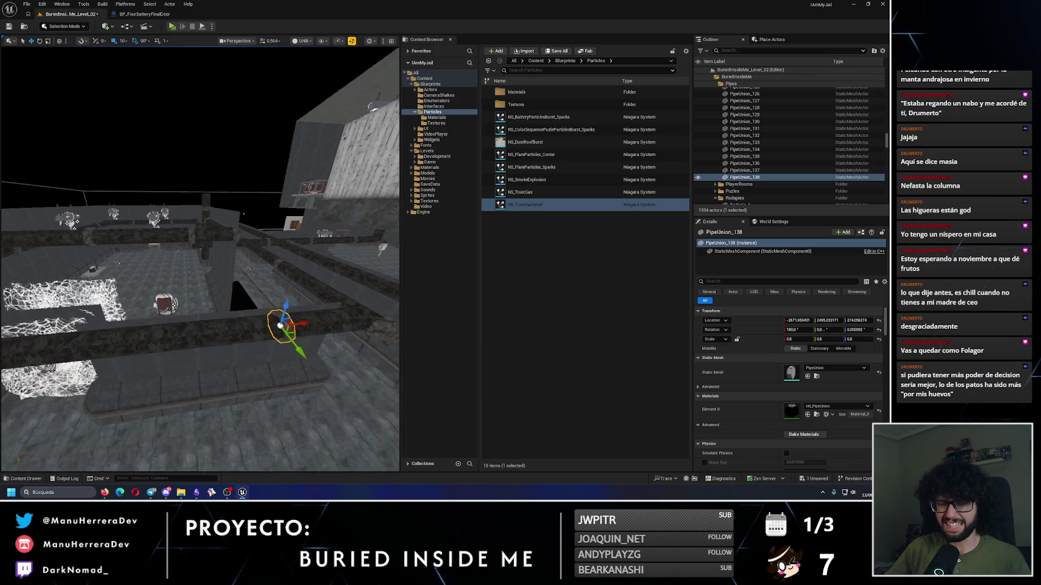
{"action": "left_click_drag", "start_coordinate": [291, 335], "coordinate": [282, 336]}
{"action": "scroll", "coordinate": [295, 313], "scroll_direction": "down", "scroll_amount": 3}
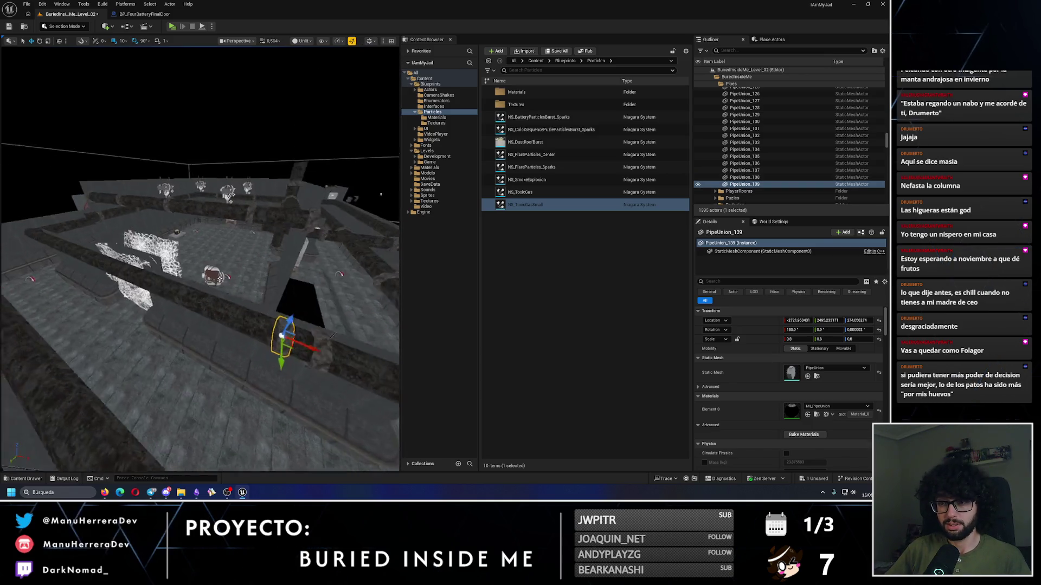
{"action": "left_click_drag", "start_coordinate": [257, 296], "coordinate": [178, 295]}
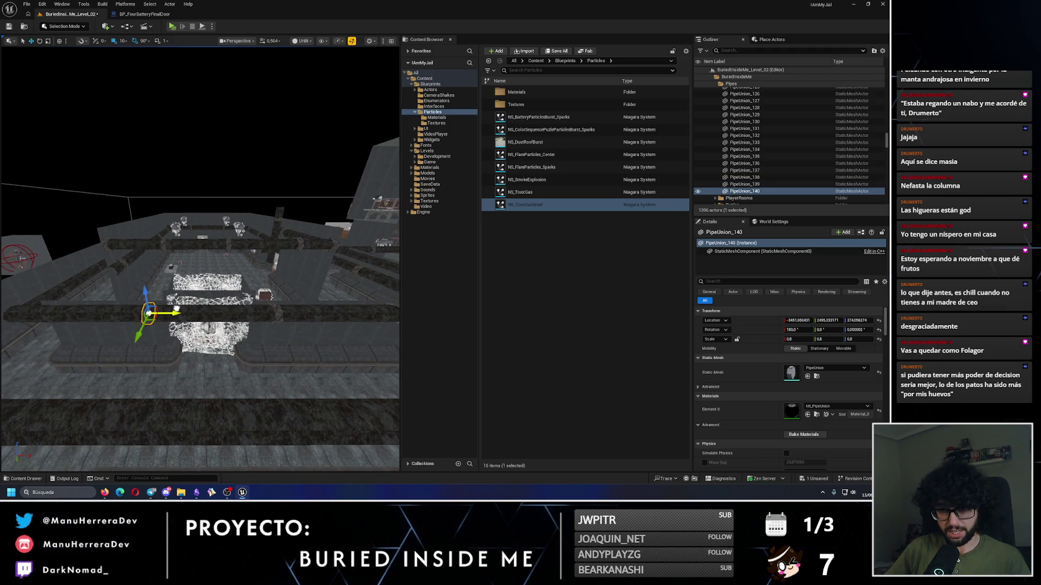
{"action": "mouse_move", "coordinate": [156, 313]}
{"action": "left_mouse_down"}
{"action": "mouse_move", "coordinate": [282, 325]}
{"action": "mouse_move", "coordinate": [294, 302]}
{"action": "mouse_move", "coordinate": [158, 297]}
{"action": "mouse_move", "coordinate": [157, 344]}
{"action": "mouse_move", "coordinate": [158, 290]}
{"action": "mouse_move", "coordinate": [136, 279]}
{"action": "left_mouse_up"}
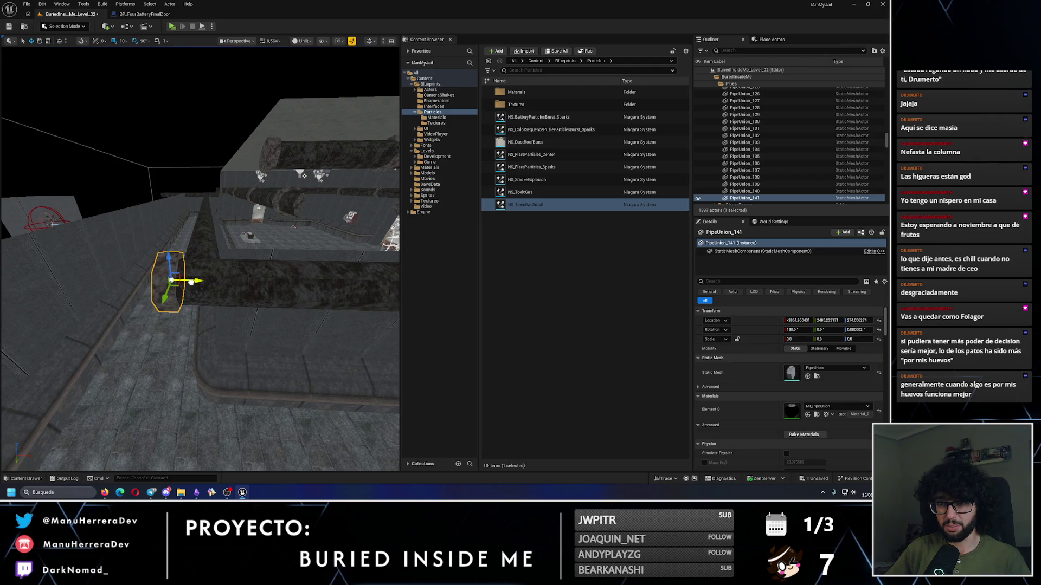
{"action": "left_click_drag", "start_coordinate": [191, 282], "coordinate": [193, 360]}
Step: Duplicate PipeUnion_141 and place the copies along X and Y onto the remaining pipe runs
{"action": "key", "text": "ctrl+d"}
{"action": "key", "text": "e"}
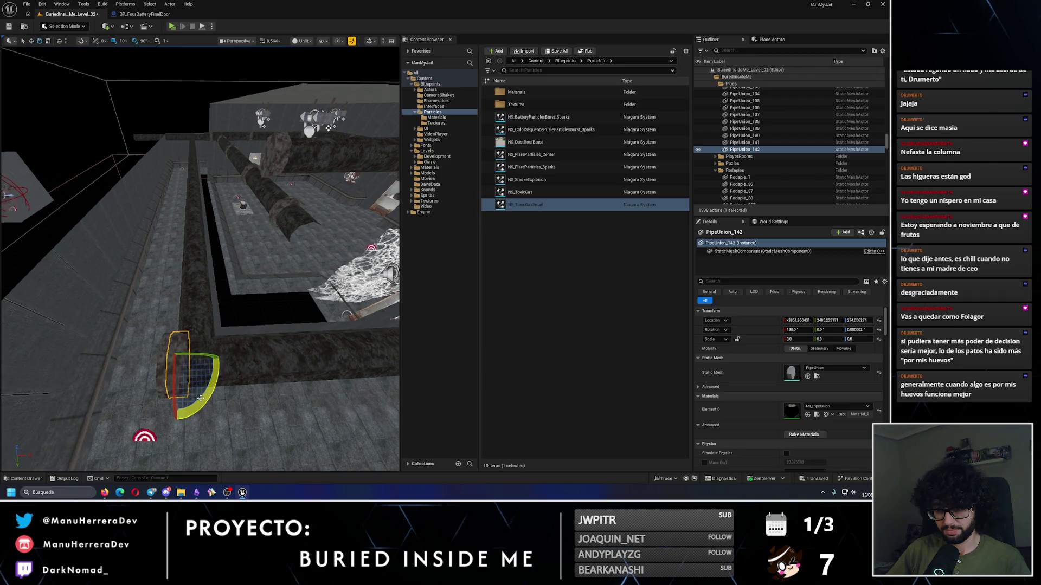
{"action": "mouse_move", "coordinate": [207, 361]}
{"action": "left_mouse_down"}
{"action": "mouse_move", "coordinate": [224, 359]}
{"action": "mouse_move", "coordinate": [253, 318]}
{"action": "left_mouse_up"}
{"action": "left_click_drag", "start_coordinate": [256, 406], "coordinate": [390, 416]}
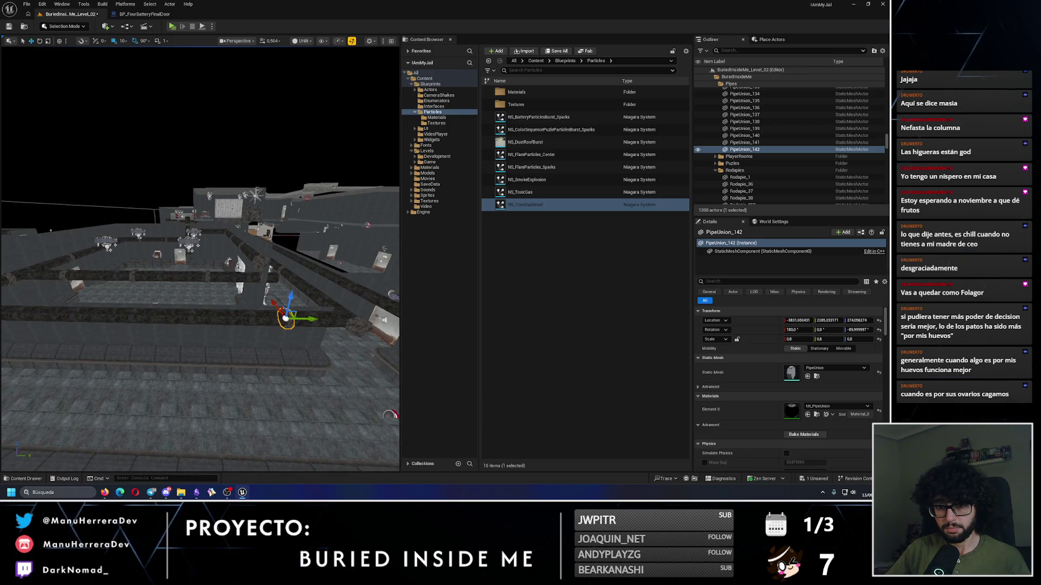
{"action": "mouse_move", "coordinate": [195, 359]}
{"action": "left_mouse_down"}
{"action": "mouse_move", "coordinate": [284, 297]}
{"action": "mouse_move", "coordinate": [195, 277]}
{"action": "left_mouse_up"}
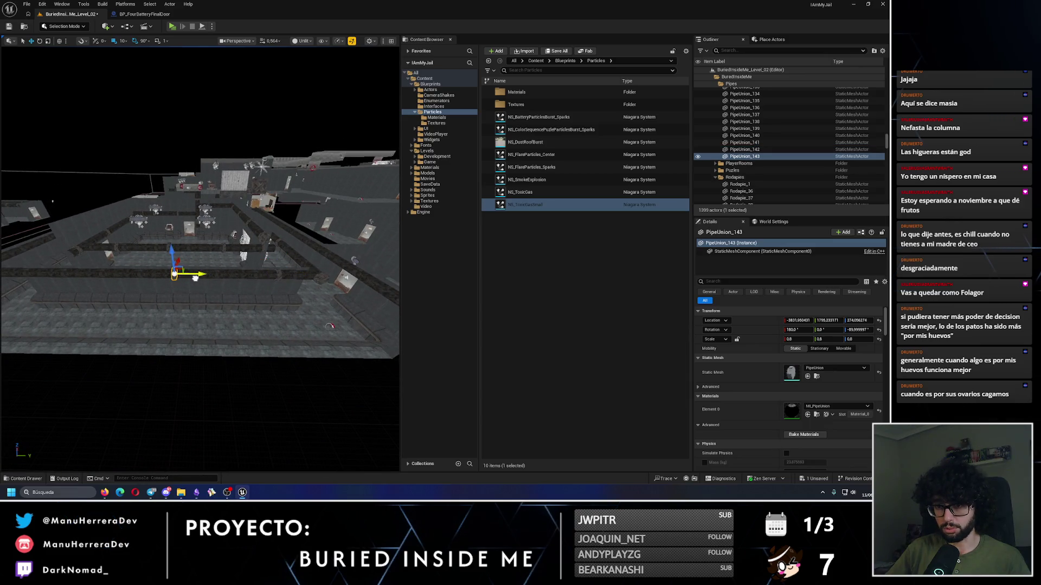
{"action": "mouse_move", "coordinate": [271, 336]}
{"action": "left_mouse_down"}
{"action": "mouse_move", "coordinate": [233, 347]}
{"action": "mouse_move", "coordinate": [241, 308]}
{"action": "mouse_move", "coordinate": [111, 311]}
{"action": "mouse_move", "coordinate": [281, 360]}
{"action": "mouse_move", "coordinate": [287, 342]}
{"action": "mouse_move", "coordinate": [171, 342]}
{"action": "mouse_move", "coordinate": [163, 357]}
{"action": "mouse_move", "coordinate": [294, 365]}
{"action": "mouse_move", "coordinate": [116, 425]}
{"action": "mouse_move", "coordinate": [163, 352]}
{"action": "mouse_move", "coordinate": [243, 339]}
{"action": "mouse_move", "coordinate": [227, 309]}
{"action": "mouse_move", "coordinate": [250, 292]}
{"action": "left_mouse_up"}
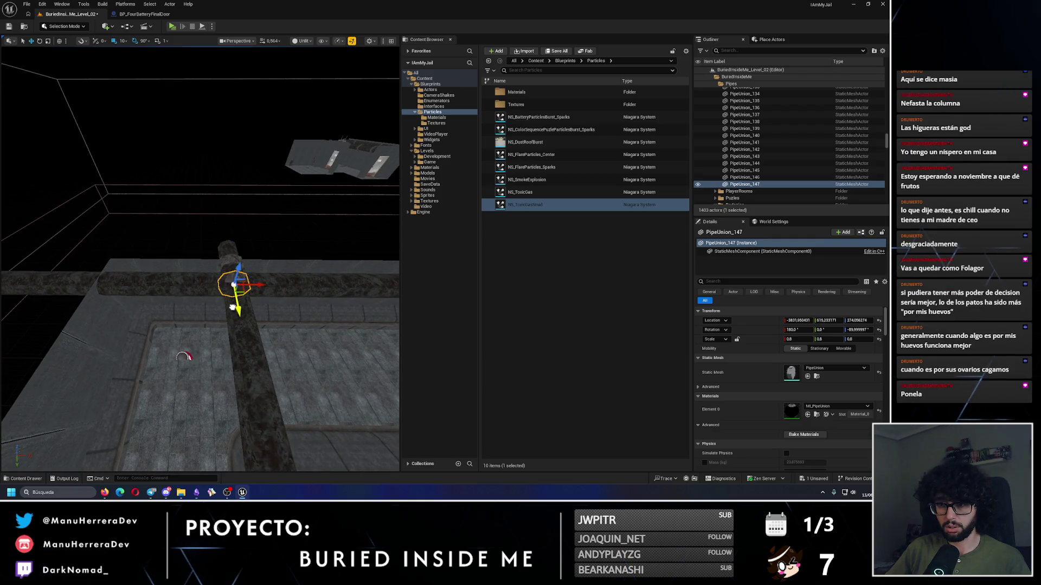
Step: Copy PipeUnion_147 80 units along X onto the edge pipe, then switch to rotating it
{"action": "mouse_move", "coordinate": [124, 282]}
{"action": "left_mouse_down"}
{"action": "mouse_move", "coordinate": [217, 303]}
{"action": "mouse_move", "coordinate": [179, 379]}
{"action": "mouse_move", "coordinate": [186, 310]}
{"action": "left_mouse_up"}
{"action": "right_click", "coordinate": [187, 310]}
{"action": "left_click", "coordinate": [109, 291]}
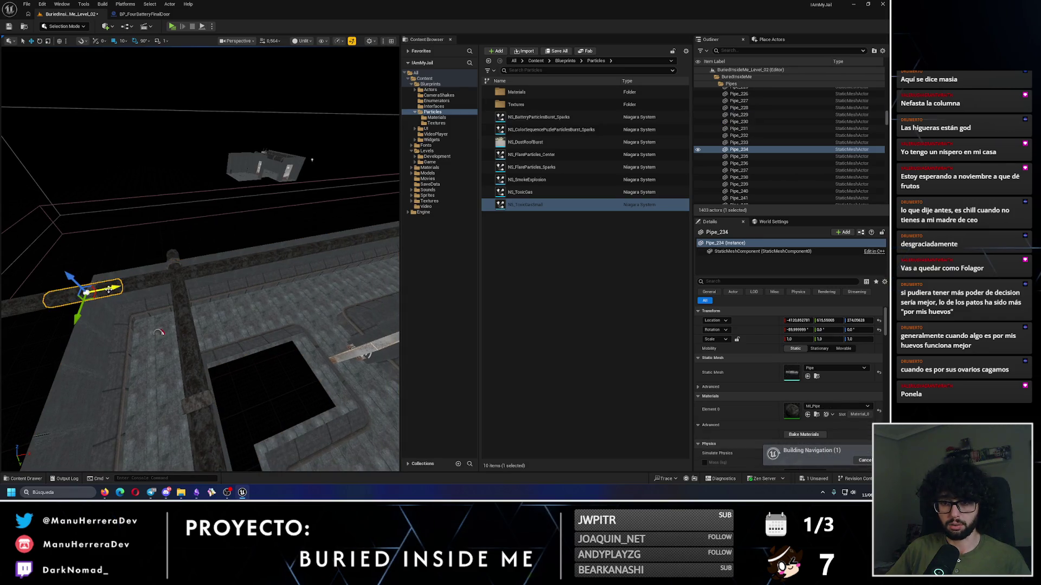
{"action": "left_click", "coordinate": [119, 285]}
{"action": "mouse_move", "coordinate": [261, 277]}
{"action": "left_mouse_down"}
{"action": "mouse_move", "coordinate": [241, 273]}
{"action": "mouse_move", "coordinate": [227, 303]}
{"action": "mouse_move", "coordinate": [163, 281]}
{"action": "mouse_move", "coordinate": [307, 249]}
{"action": "mouse_move", "coordinate": [216, 333]}
{"action": "mouse_move", "coordinate": [132, 302]}
{"action": "mouse_move", "coordinate": [295, 292]}
{"action": "mouse_move", "coordinate": [197, 349]}
{"action": "mouse_move", "coordinate": [197, 319]}
{"action": "mouse_move", "coordinate": [144, 318]}
{"action": "mouse_move", "coordinate": [267, 310]}
{"action": "left_mouse_up"}
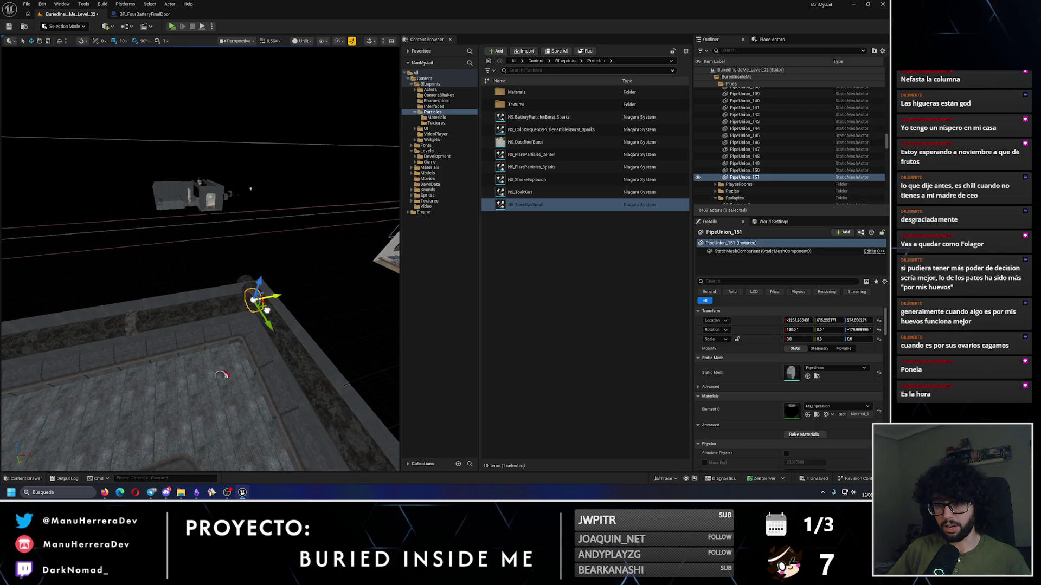
{"action": "key", "text": "e"}
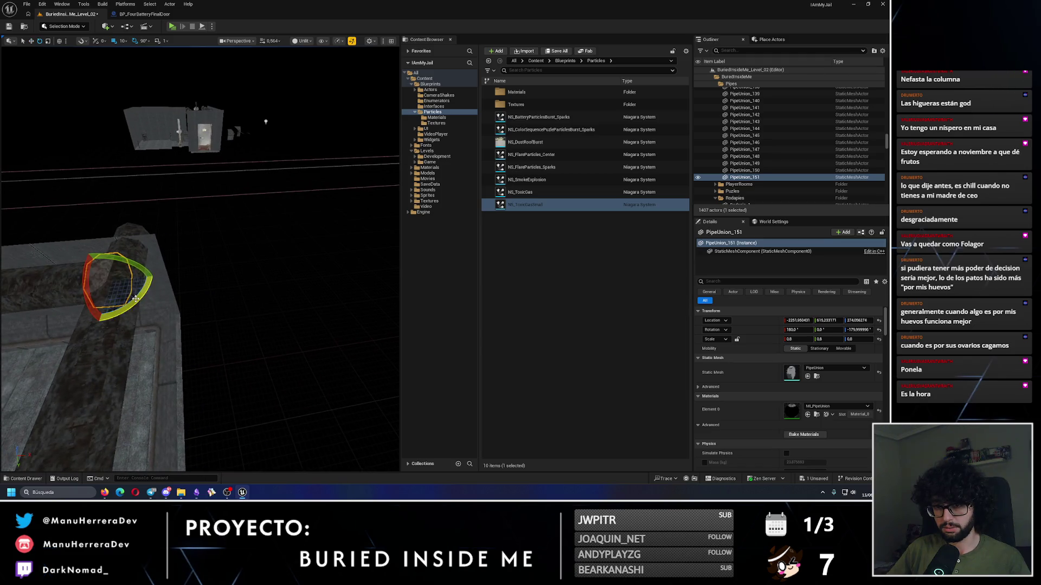
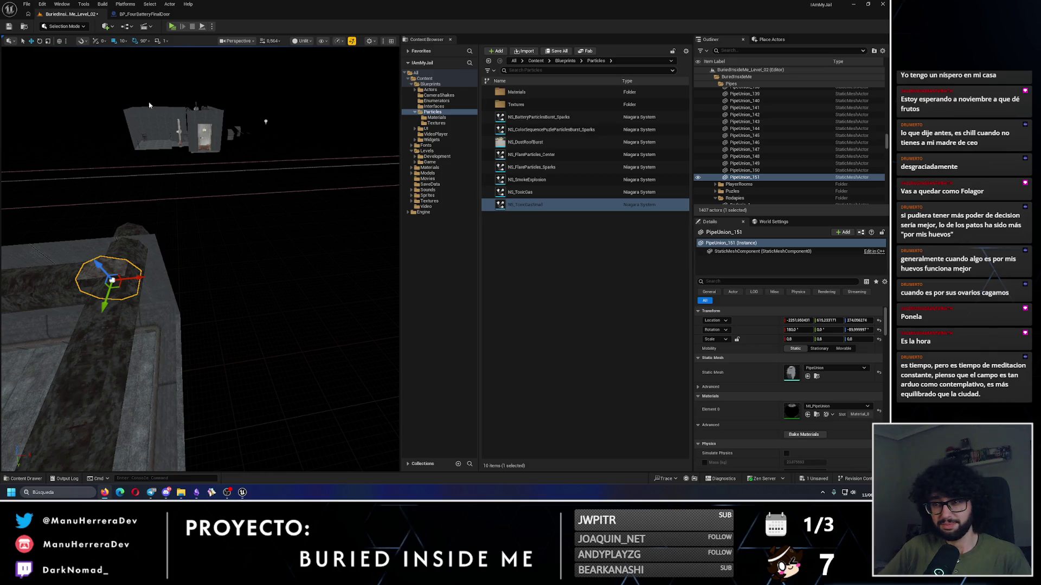
Step: Nudge PipeUnion_151 along X onto the corridor pipe, fly down the corridor and launch a Play test
{"action": "scroll", "coordinate": [127, 266], "scroll_direction": "up", "scroll_amount": 5}
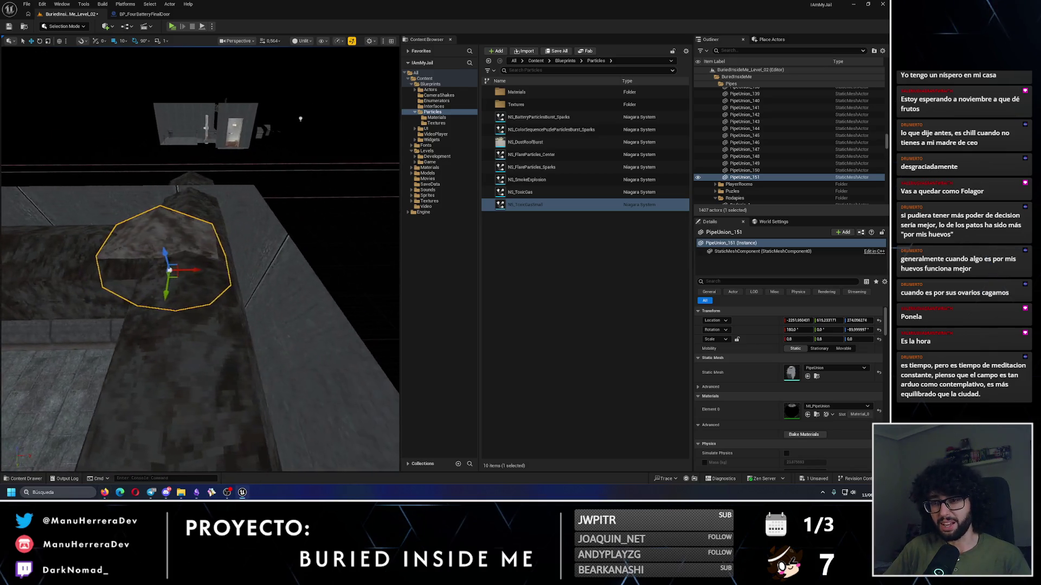
{"action": "left_click_drag", "start_coordinate": [189, 269], "coordinate": [208, 272]}
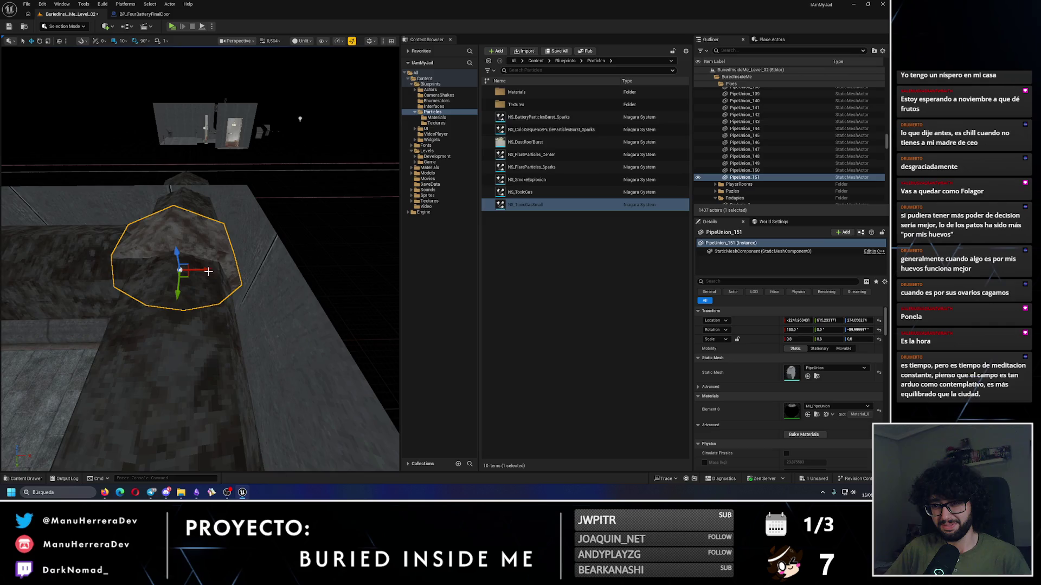
{"action": "scroll", "coordinate": [163, 216], "scroll_direction": "up", "scroll_amount": 3}
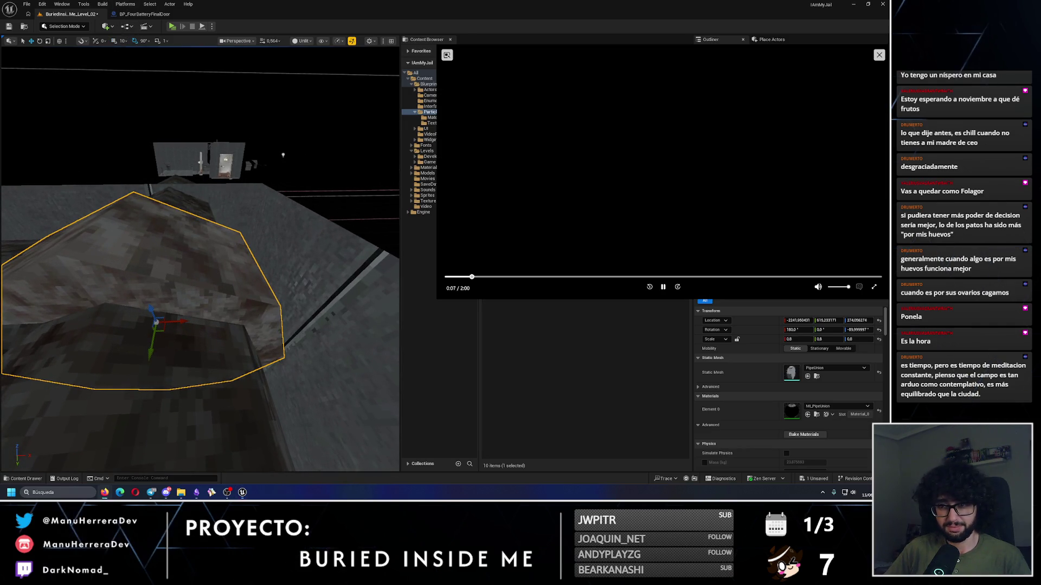
{"action": "scroll", "coordinate": [189, 271], "scroll_direction": "down", "scroll_amount": 3}
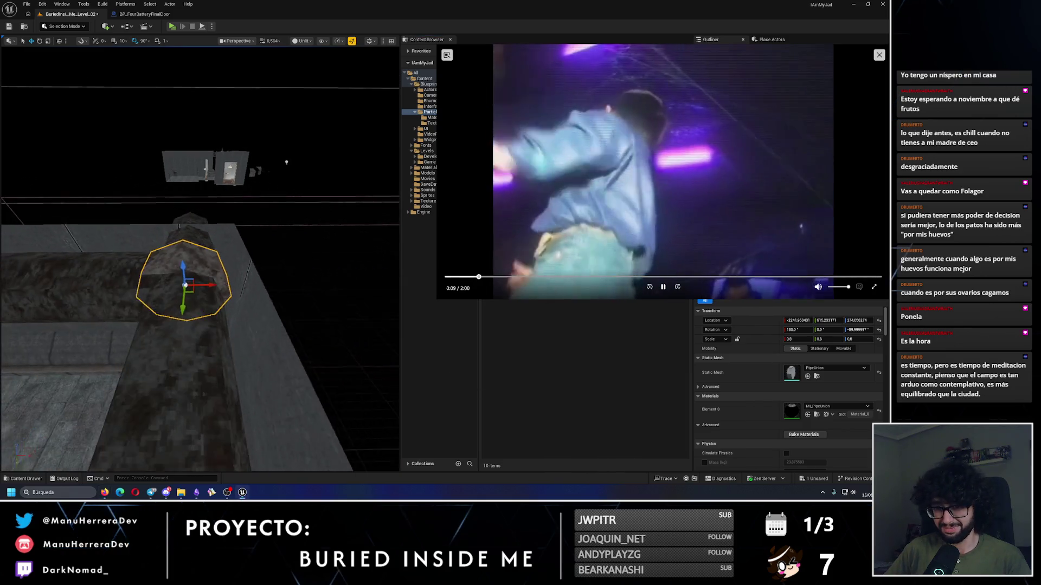
{"action": "scroll", "coordinate": [224, 290], "scroll_direction": "up", "scroll_amount": 3}
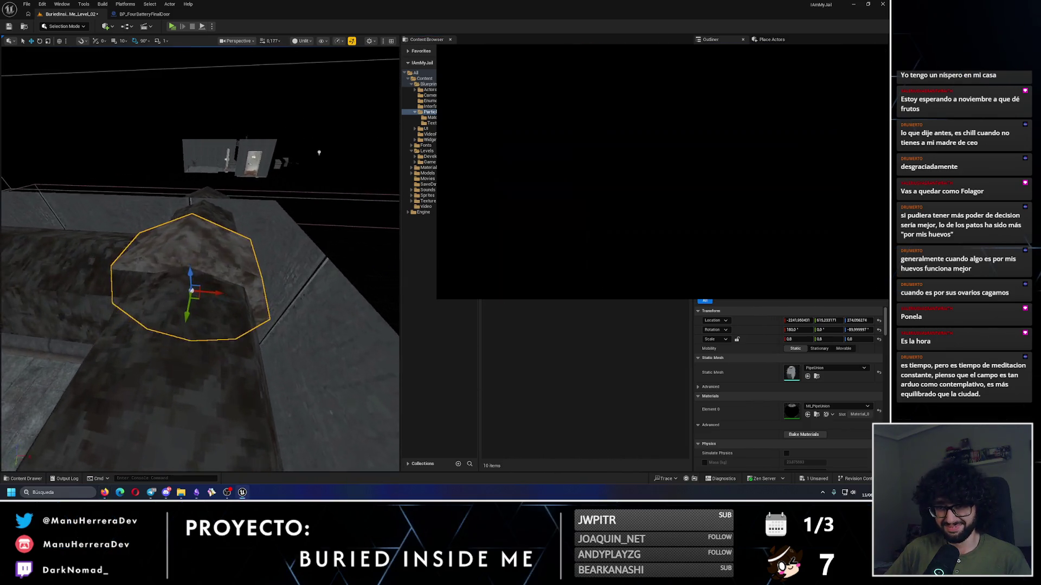
{"action": "mouse_move", "coordinate": [223, 290]}
{"action": "left_mouse_down"}
{"action": "mouse_move", "coordinate": [136, 302]}
{"action": "mouse_move", "coordinate": [163, 309]}
{"action": "mouse_move", "coordinate": [130, 300]}
{"action": "left_mouse_up"}
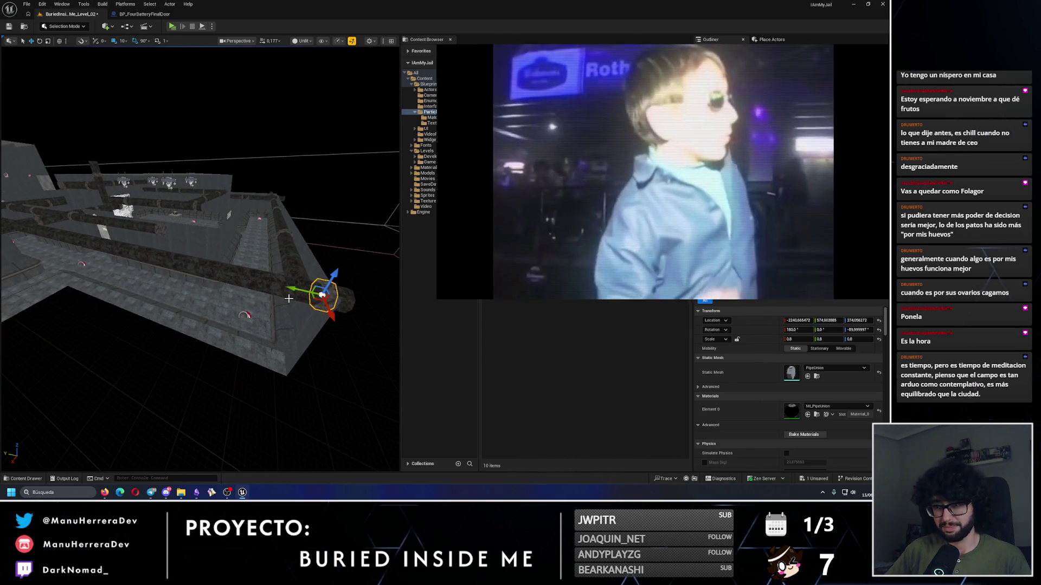
{"action": "mouse_move", "coordinate": [194, 271]}
{"action": "left_mouse_down"}
{"action": "mouse_move", "coordinate": [177, 241]}
{"action": "mouse_move", "coordinate": [184, 288]}
{"action": "mouse_move", "coordinate": [263, 286]}
{"action": "mouse_move", "coordinate": [247, 311]}
{"action": "mouse_move", "coordinate": [260, 300]}
{"action": "left_mouse_up"}
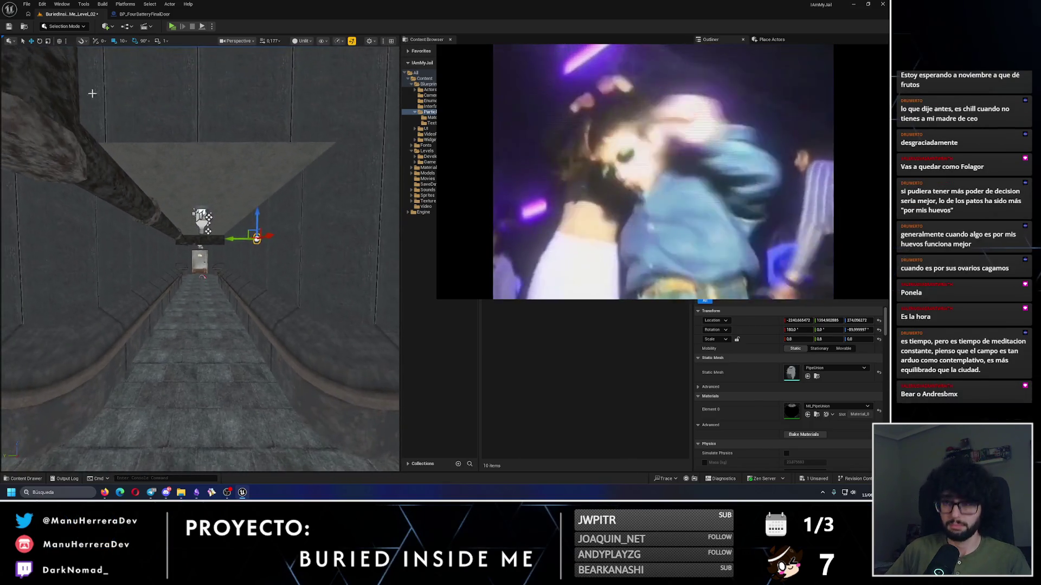
{"action": "left_click", "coordinate": [172, 27]}
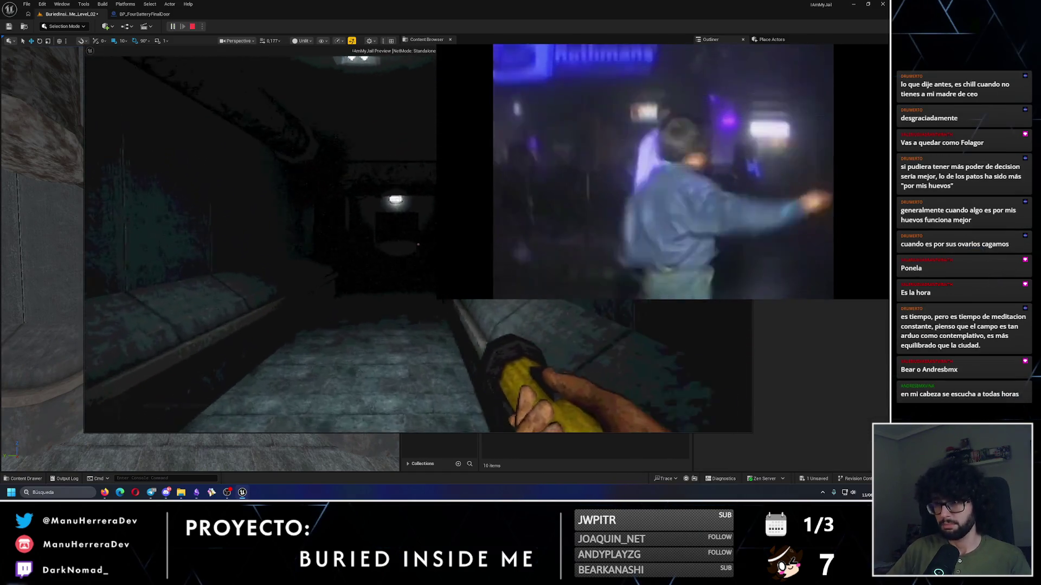
Step: Walk and sprint down the jail corridor in the test play, then stop the session with Esc
{"action": "key", "text": "shift"}
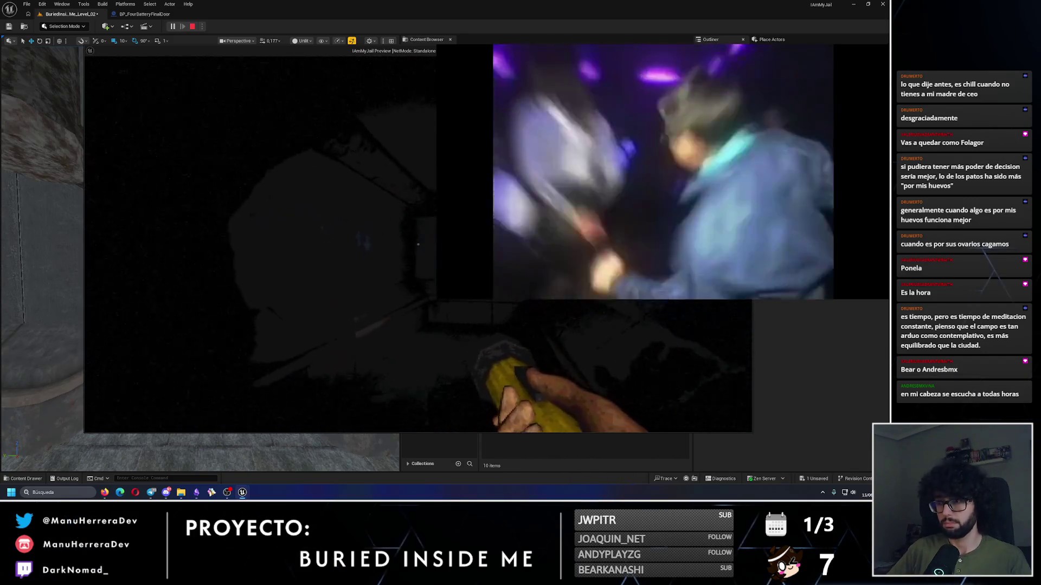
{"action": "key", "text": "shift+F1"}
{"action": "mouse_move", "coordinate": [752, 279]}
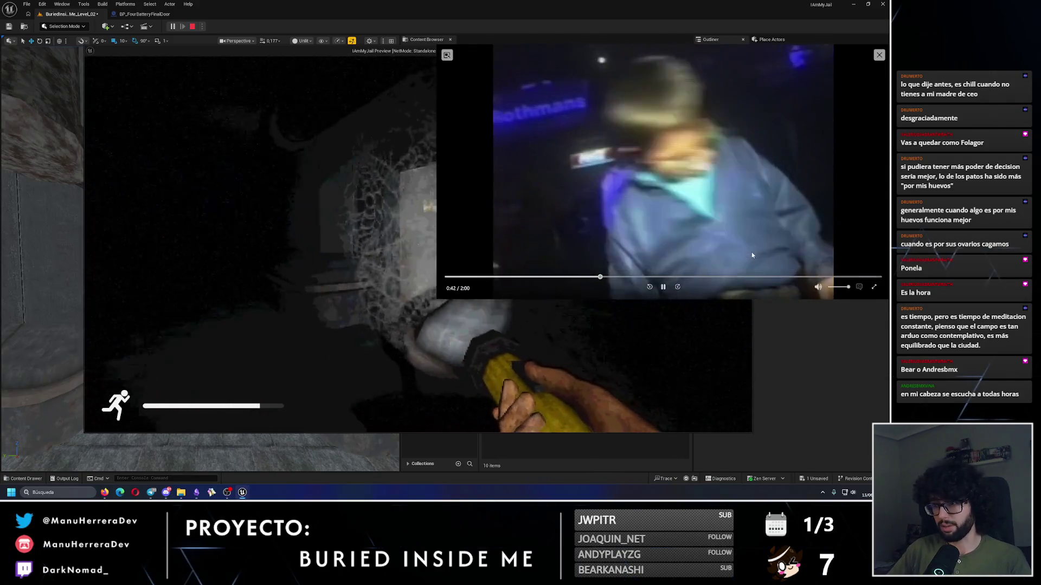
{"action": "key", "text": "Escape"}
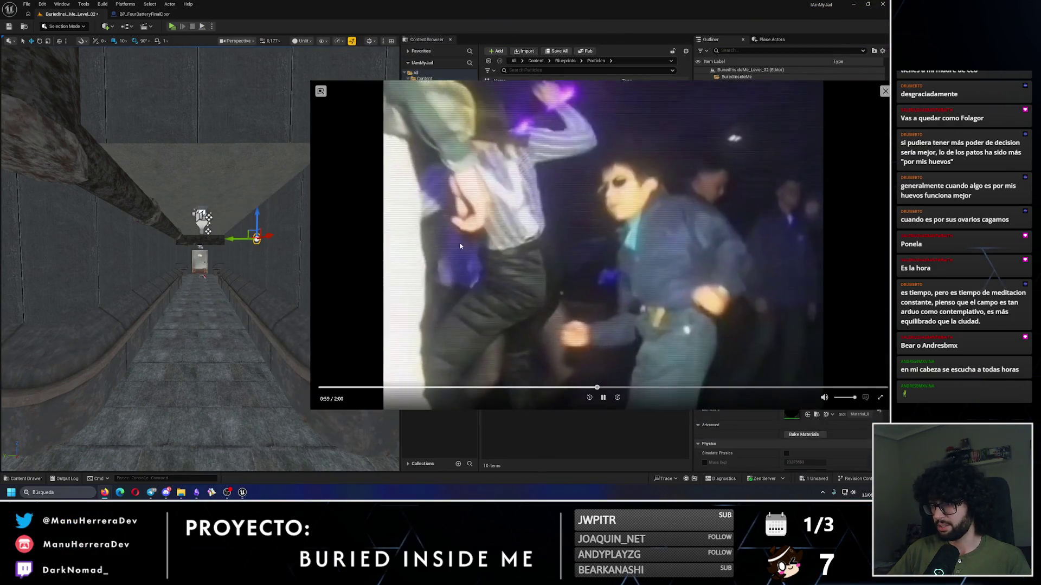
Step: Close the picture-in-picture video window and fly the view up to a level overview
{"action": "left_click", "coordinate": [884, 91]}
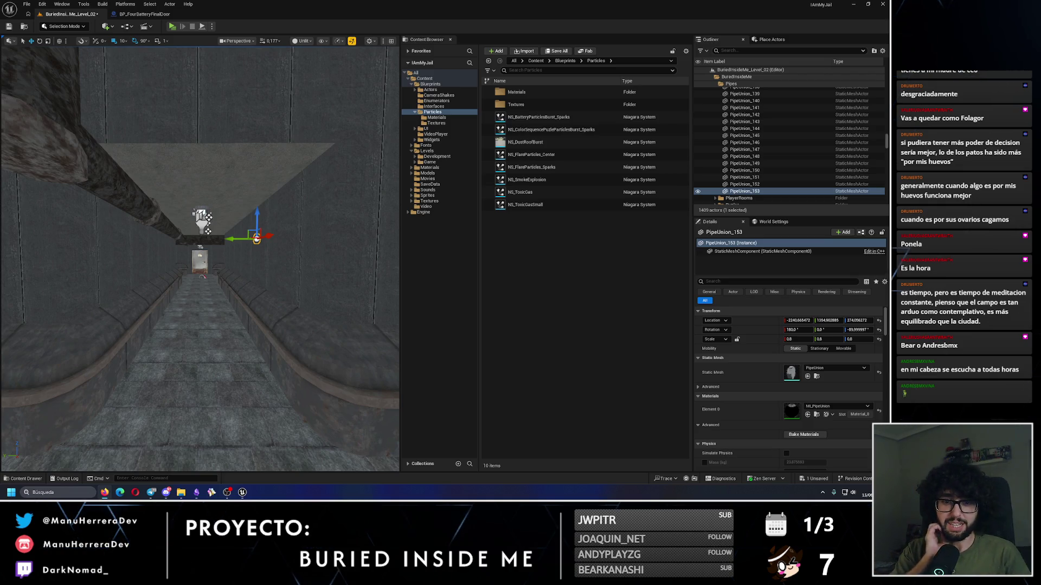
{"action": "left_click_drag", "start_coordinate": [231, 337], "coordinate": [231, 337]}
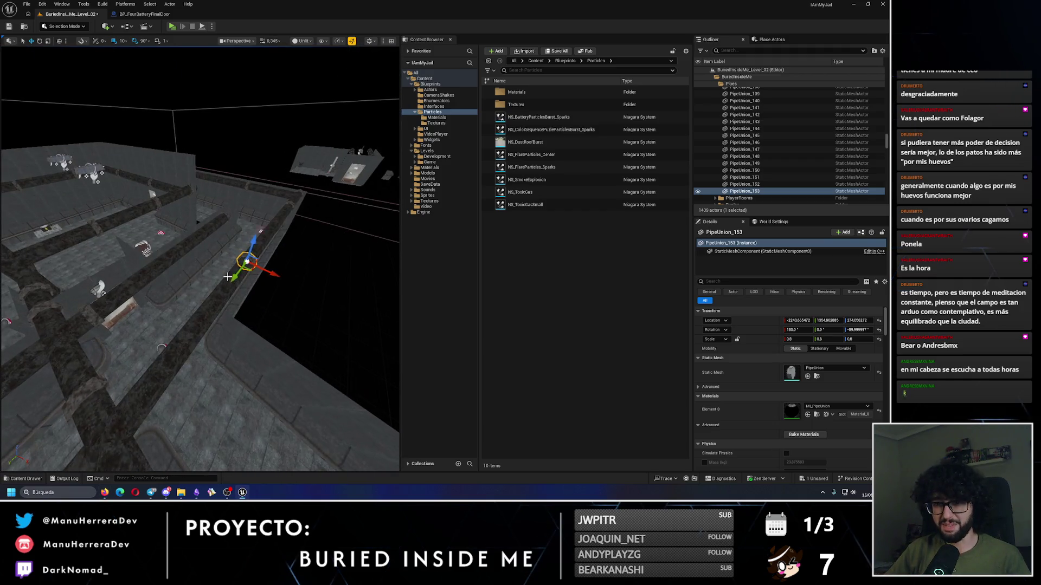
Step: Bring the corridor pipe into frame and select the joint PipeUnion_153
{"action": "left_click", "coordinate": [212, 321]}
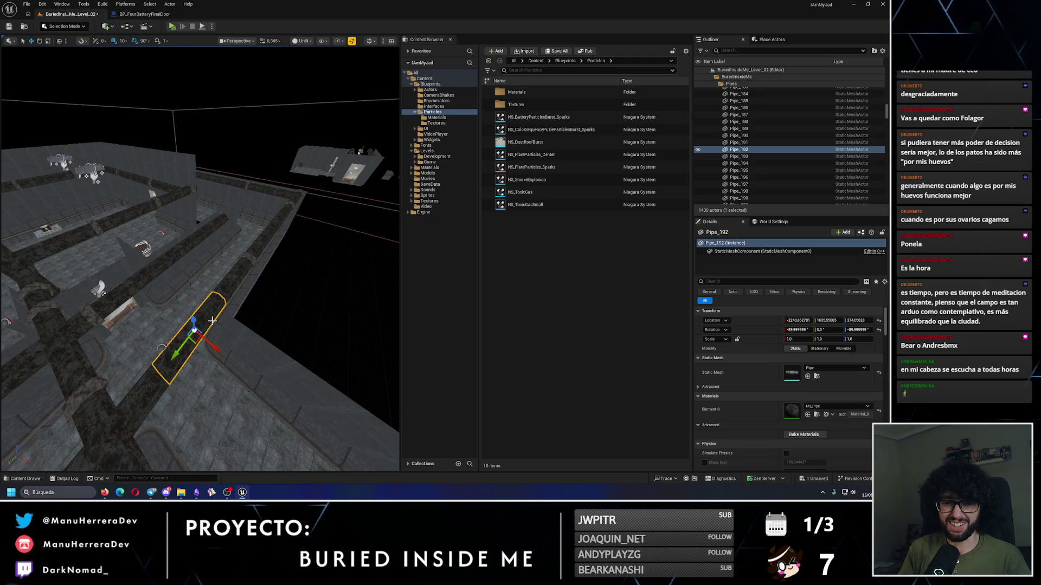
{"action": "scroll", "coordinate": [212, 320], "scroll_direction": "up", "scroll_amount": 2}
{"action": "left_click_drag", "start_coordinate": [212, 321], "coordinate": [212, 321]}
{"action": "mouse_move", "coordinate": [130, 230]}
{"action": "left_mouse_down"}
{"action": "mouse_move", "coordinate": [127, 218]}
{"action": "mouse_move", "coordinate": [218, 234]}
{"action": "left_mouse_up"}
{"action": "left_click", "coordinate": [63, 139]}
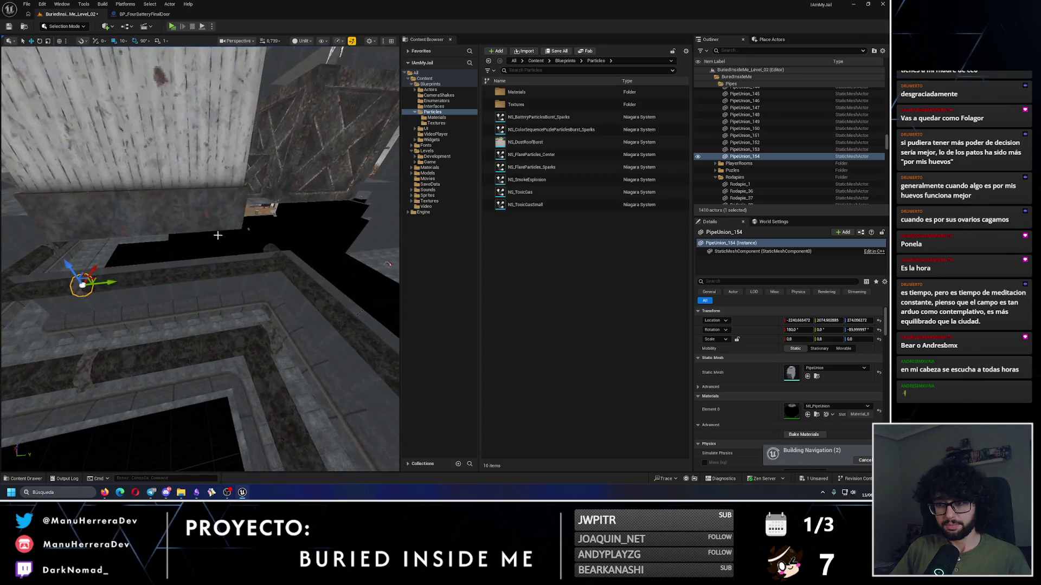
Step: Alt-drag a copy of PipeUnion_153 along the pipe and fine-tune its position
{"action": "mouse_move", "coordinate": [110, 286]}
{"action": "left_mouse_down"}
{"action": "mouse_move", "coordinate": [270, 269]}
{"action": "mouse_move", "coordinate": [198, 383]}
{"action": "left_mouse_up"}
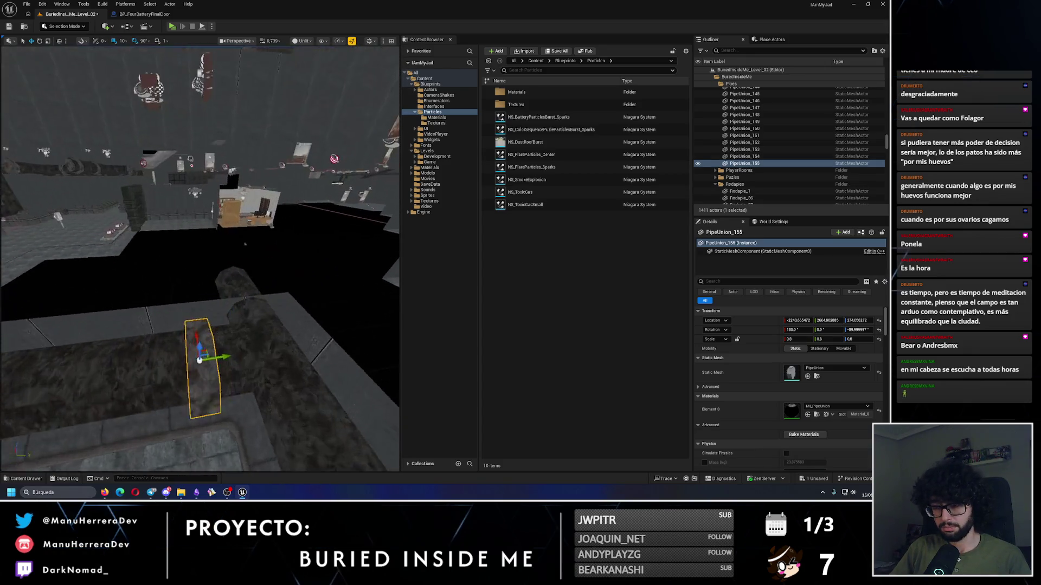
{"action": "key", "text": "e"}
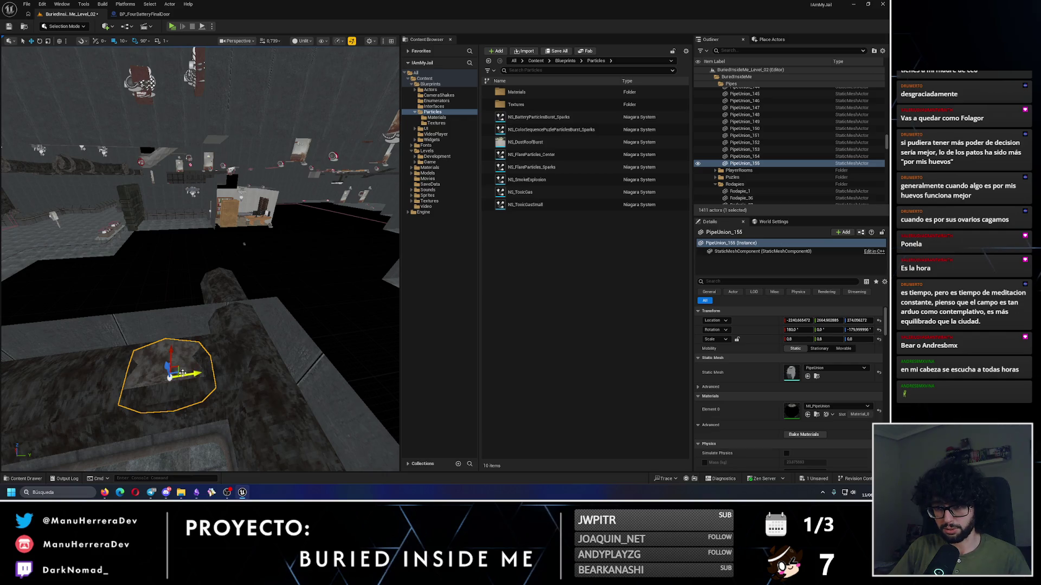
{"action": "left_click_drag", "start_coordinate": [256, 369], "coordinate": [241, 282]}
{"action": "key", "text": "Left"}
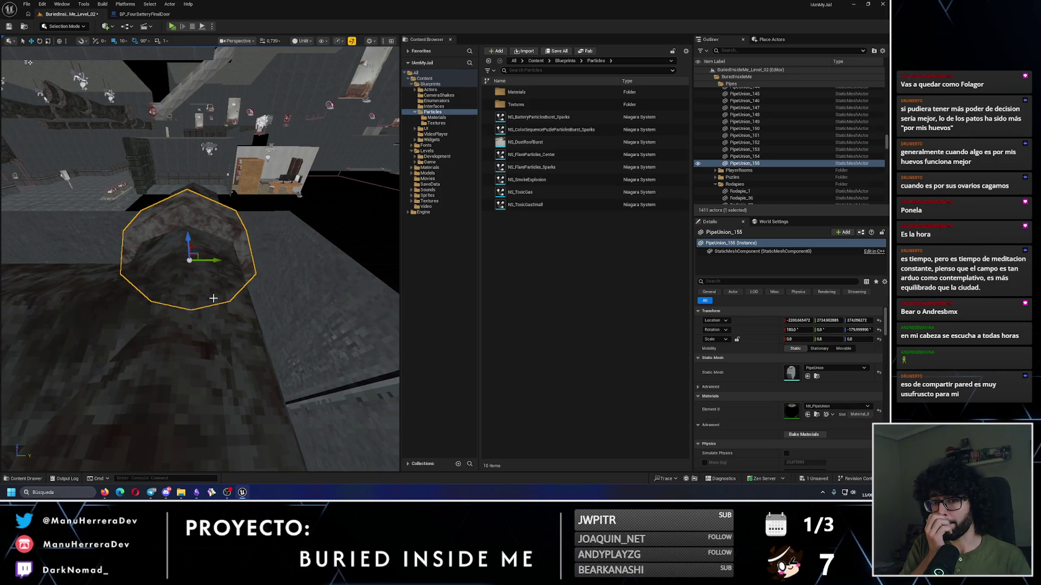
{"action": "key", "text": "Left"}
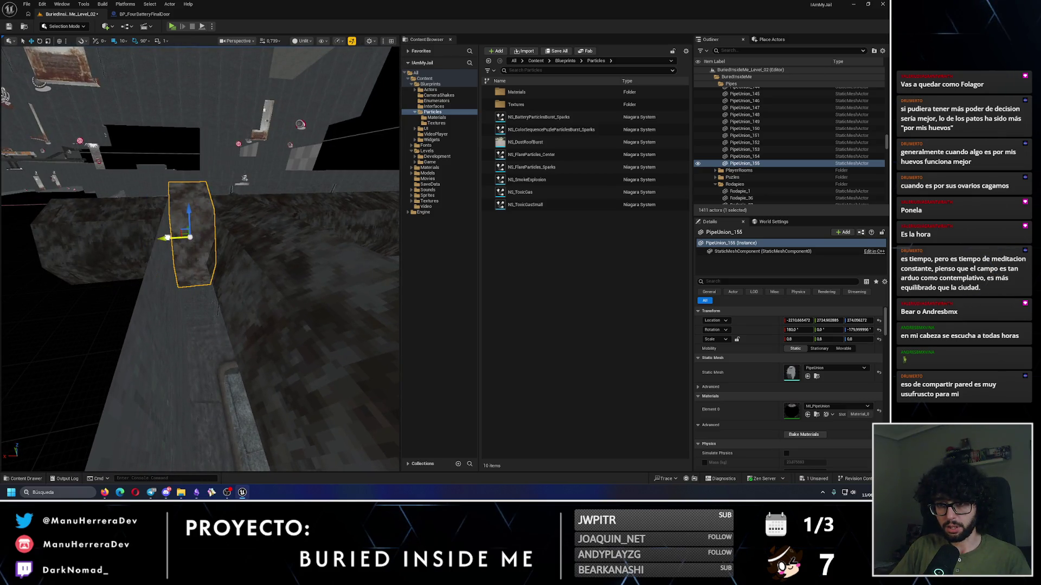
{"action": "left_click_drag", "start_coordinate": [187, 247], "coordinate": [187, 282]}
{"action": "scroll", "coordinate": [165, 202], "scroll_direction": "up", "scroll_amount": 10}
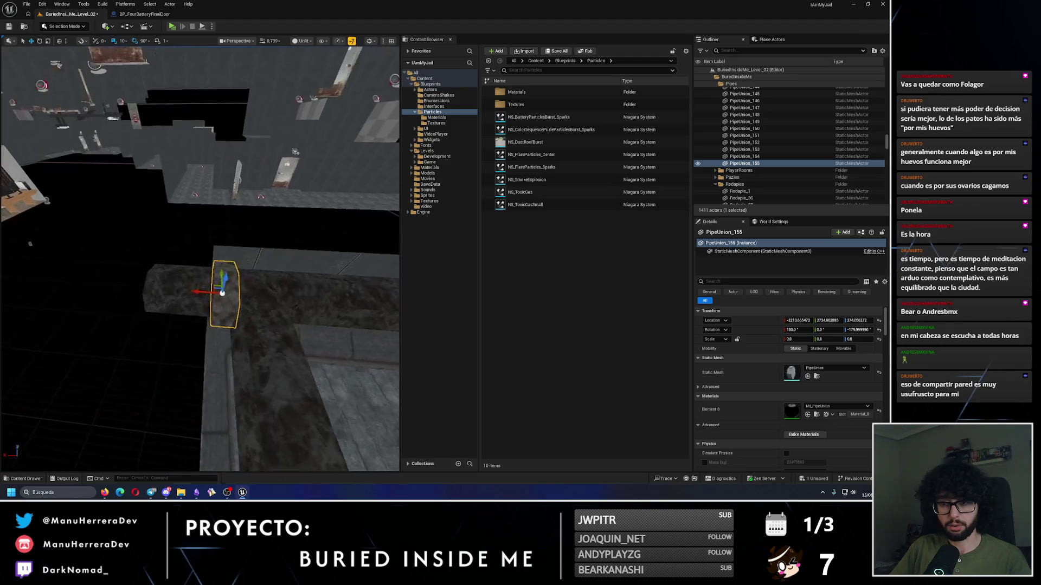
{"action": "left_click_drag", "start_coordinate": [165, 203], "coordinate": [143, 204]}
{"action": "scroll", "coordinate": [143, 217], "scroll_direction": "down", "scroll_amount": 10}
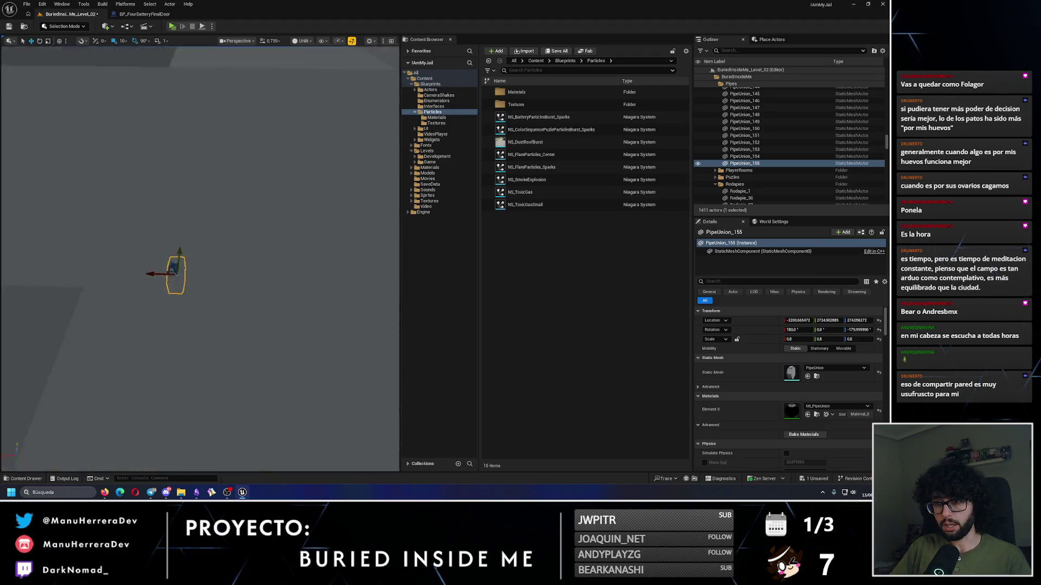
Step: Place further joint copies down the pipe, up through PipeUnion_159
{"action": "left_click_drag", "start_coordinate": [105, 296], "coordinate": [222, 271]}
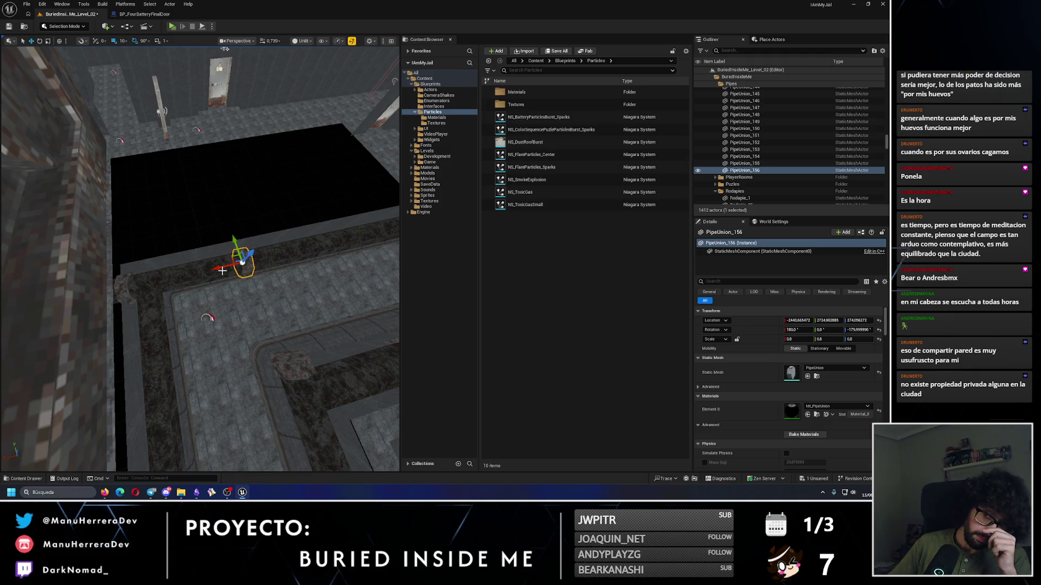
{"action": "left_click_drag", "start_coordinate": [297, 246], "coordinate": [143, 271]}
{"action": "left_click_drag", "start_coordinate": [61, 283], "coordinate": [32, 285]}
{"action": "mouse_move", "coordinate": [162, 271]}
{"action": "left_mouse_down"}
{"action": "mouse_move", "coordinate": [195, 262]}
{"action": "mouse_move", "coordinate": [77, 328]}
{"action": "mouse_move", "coordinate": [32, 336]}
{"action": "mouse_move", "coordinate": [195, 238]}
{"action": "left_mouse_up"}
{"action": "mouse_move", "coordinate": [173, 329]}
{"action": "left_mouse_down"}
{"action": "mouse_move", "coordinate": [173, 347]}
{"action": "mouse_move", "coordinate": [173, 330]}
{"action": "left_mouse_up"}
{"action": "mouse_move", "coordinate": [91, 283]}
{"action": "left_mouse_down", "text": "alt"}
{"action": "mouse_move", "coordinate": [326, 274]}
{"action": "mouse_move", "coordinate": [152, 332]}
{"action": "mouse_move", "coordinate": [208, 309]}
{"action": "mouse_move", "coordinate": [217, 271]}
{"action": "mouse_move", "coordinate": [254, 271]}
{"action": "left_mouse_up", "text": "alt"}
Step: Select Pipe_243 and Pipe_238, drag out a copy and inspect it from several angles
{"action": "left_click", "coordinate": [242, 279]}
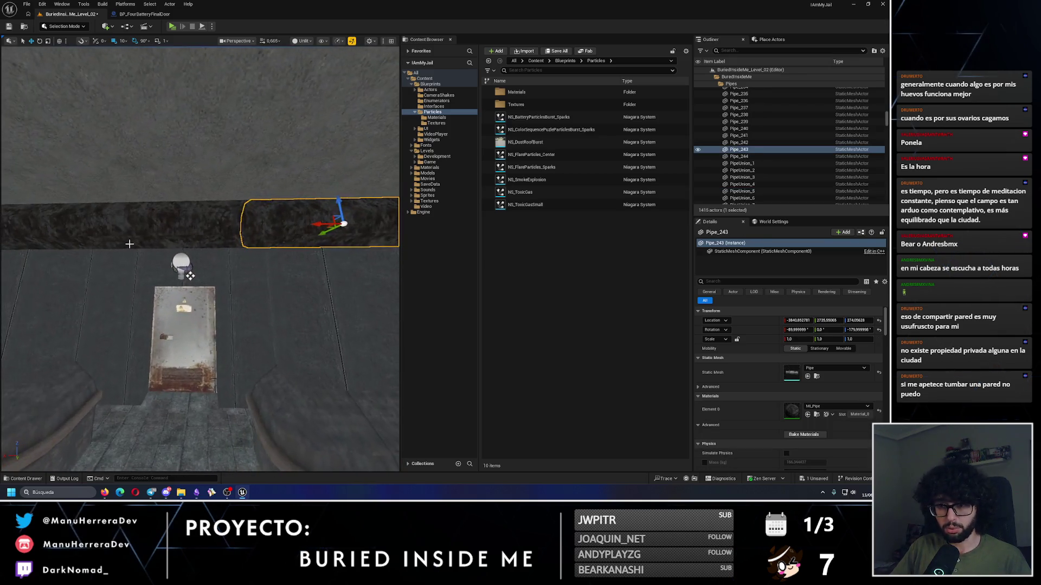
{"action": "left_click", "coordinate": [184, 244]}
{"action": "mouse_move", "coordinate": [250, 208]}
{"action": "left_mouse_down"}
{"action": "mouse_move", "coordinate": [282, 206]}
{"action": "mouse_move", "coordinate": [255, 255]}
{"action": "mouse_move", "coordinate": [118, 154]}
{"action": "left_mouse_up"}
{"action": "scroll", "coordinate": [173, 334], "scroll_direction": "down", "scroll_amount": 5}
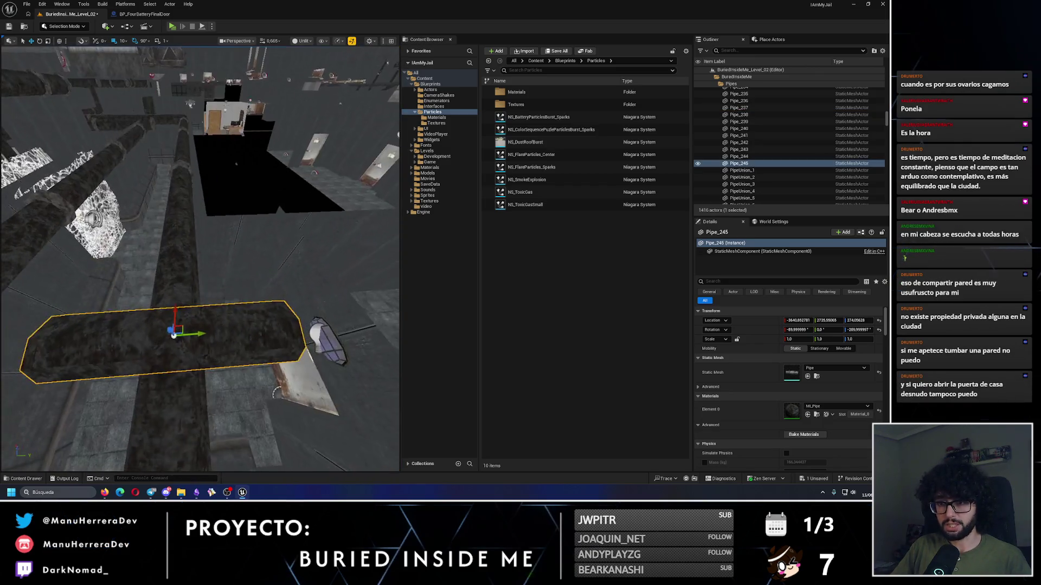
{"action": "scroll", "coordinate": [182, 332], "scroll_direction": "down", "scroll_amount": 4}
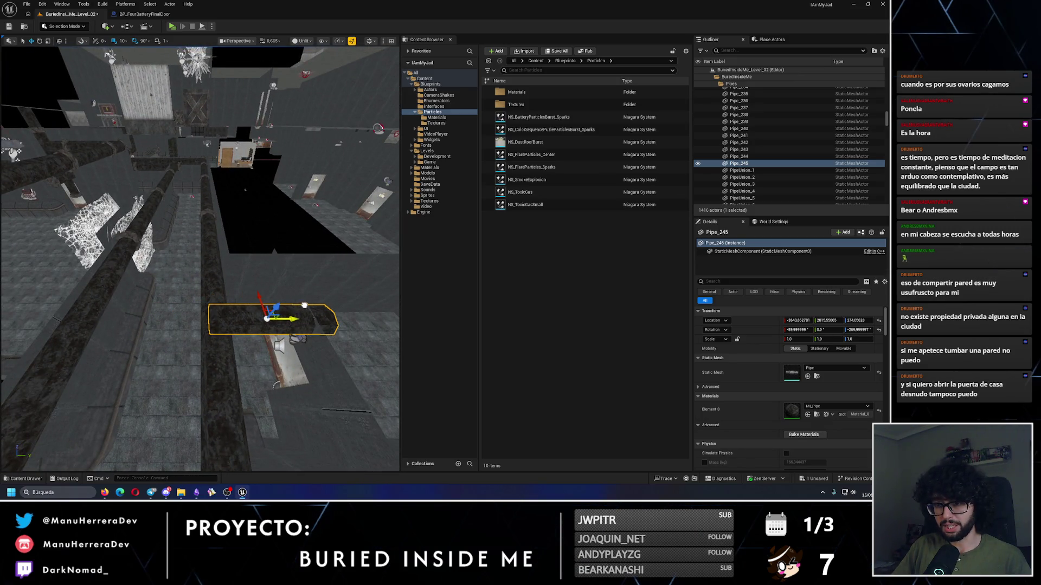
{"action": "left_click_drag", "start_coordinate": [311, 304], "coordinate": [245, 249]}
{"action": "scroll", "coordinate": [227, 253], "scroll_direction": "up", "scroll_amount": 5}
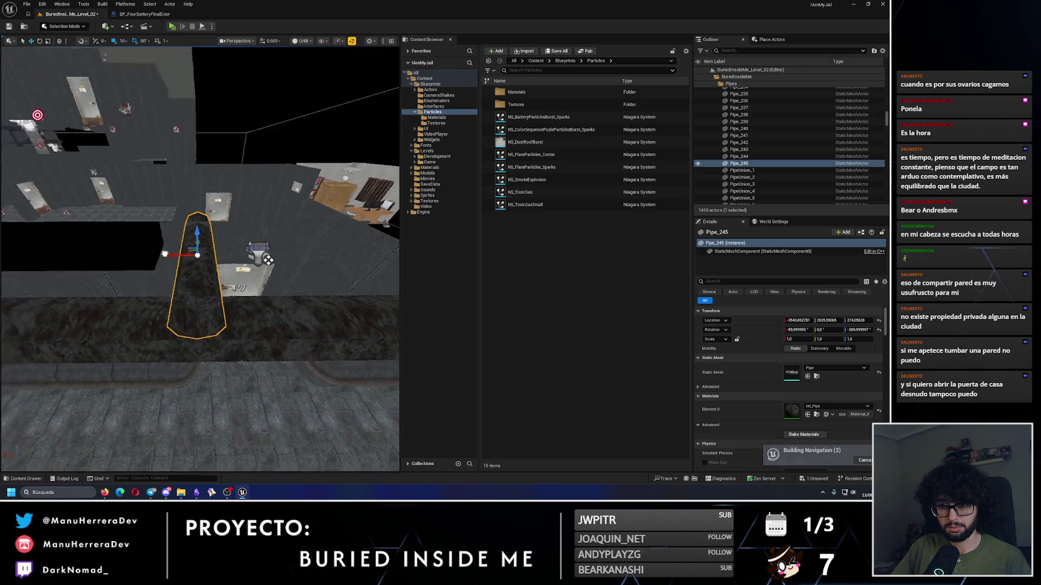
{"action": "left_click_drag", "start_coordinate": [165, 253], "coordinate": [164, 253]}
{"action": "left_click_drag", "start_coordinate": [82, 280], "coordinate": [189, 271]}
Step: Alt-drag copies of Pipe_245 and Pipe_246 along both walls, extending the runs to Pipe_256
{"action": "left_click", "coordinate": [246, 239]}
{"action": "left_click", "coordinate": [246, 239], "text": "ctrl"}
{"action": "left_click_drag", "start_coordinate": [245, 239], "coordinate": [245, 240]}
{"action": "mouse_move", "coordinate": [142, 276]}
{"action": "left_mouse_down"}
{"action": "mouse_move", "coordinate": [142, 230]}
{"action": "mouse_move", "coordinate": [168, 230]}
{"action": "left_mouse_up"}
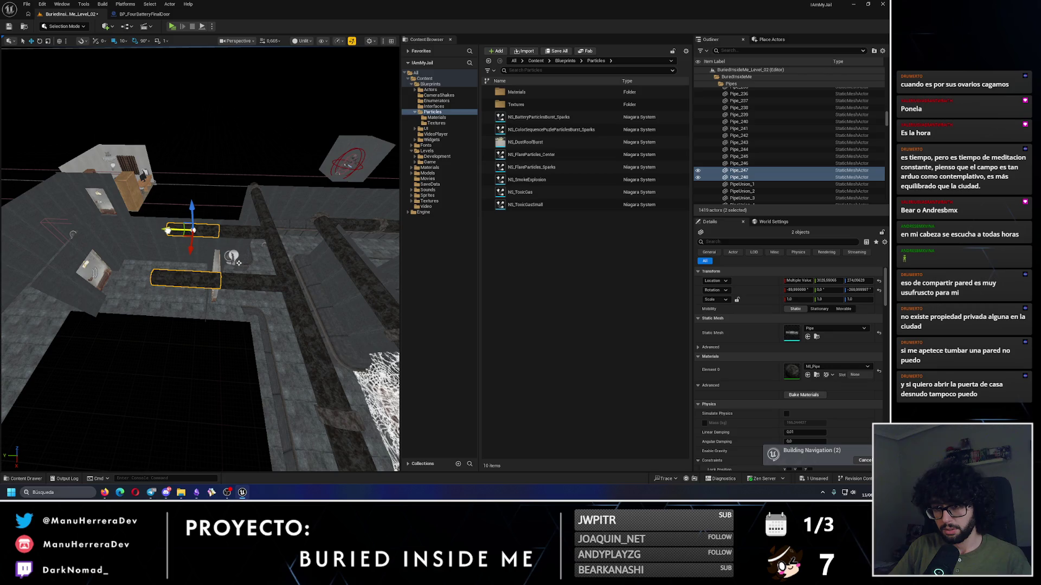
{"action": "scroll", "coordinate": [169, 229], "scroll_direction": "up", "scroll_amount": 2}
{"action": "left_click_drag", "start_coordinate": [242, 255], "coordinate": [189, 254]}
{"action": "scroll", "coordinate": [191, 255], "scroll_direction": "up", "scroll_amount": 5}
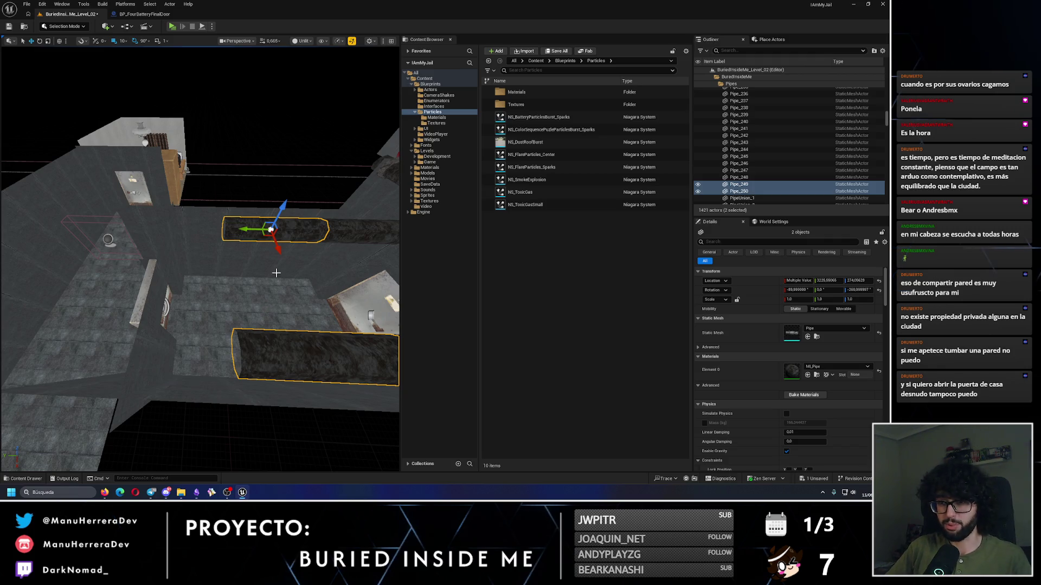
{"action": "scroll", "coordinate": [276, 272], "scroll_direction": "down", "scroll_amount": 5}
{"action": "mouse_move", "coordinate": [238, 225]}
{"action": "left_mouse_down"}
{"action": "mouse_move", "coordinate": [173, 231]}
{"action": "mouse_move", "coordinate": [241, 227]}
{"action": "mouse_move", "coordinate": [267, 210]}
{"action": "mouse_move", "coordinate": [151, 221]}
{"action": "mouse_move", "coordinate": [239, 227]}
{"action": "mouse_move", "coordinate": [128, 227]}
{"action": "mouse_move", "coordinate": [149, 227]}
{"action": "left_mouse_up"}
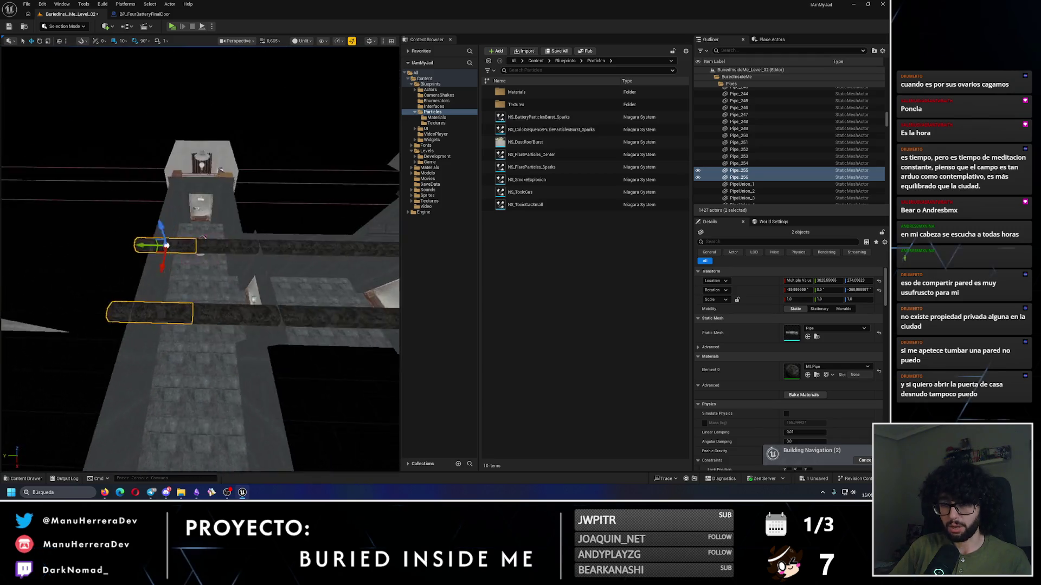
Step: Copy Pipe_254, turn the copy 90° and extend the new branch across the corridor
{"action": "left_click", "coordinate": [196, 251]}
{"action": "key", "text": "e"}
{"action": "key", "text": "f"}
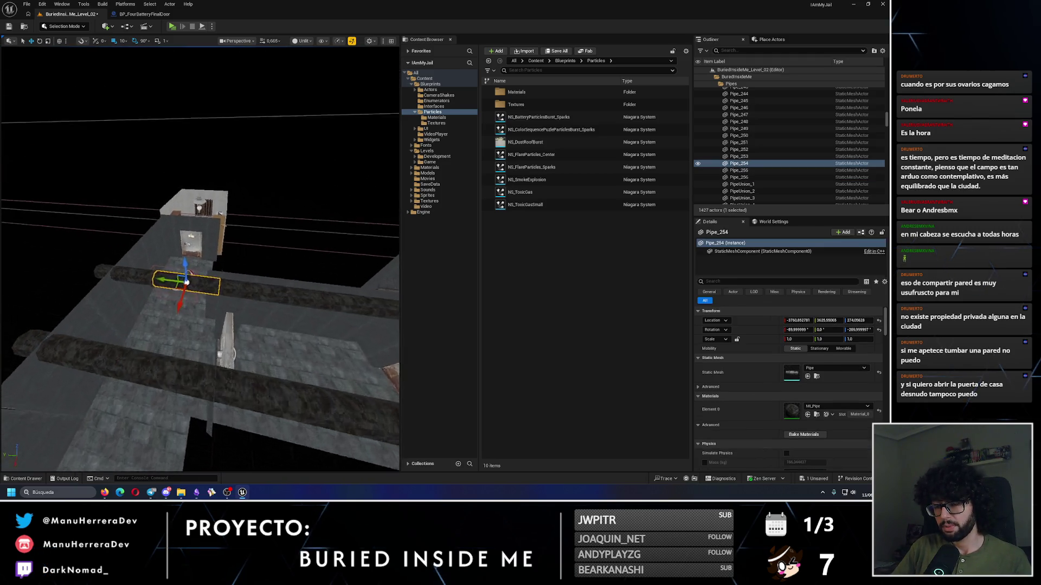
{"action": "left_click_drag", "start_coordinate": [187, 278], "coordinate": [196, 330]}
{"action": "key", "text": "w"}
{"action": "mouse_move", "coordinate": [156, 296]}
{"action": "left_mouse_down"}
{"action": "mouse_move", "coordinate": [172, 320]}
{"action": "mouse_move", "coordinate": [185, 311]}
{"action": "mouse_move", "coordinate": [239, 315]}
{"action": "left_mouse_up"}
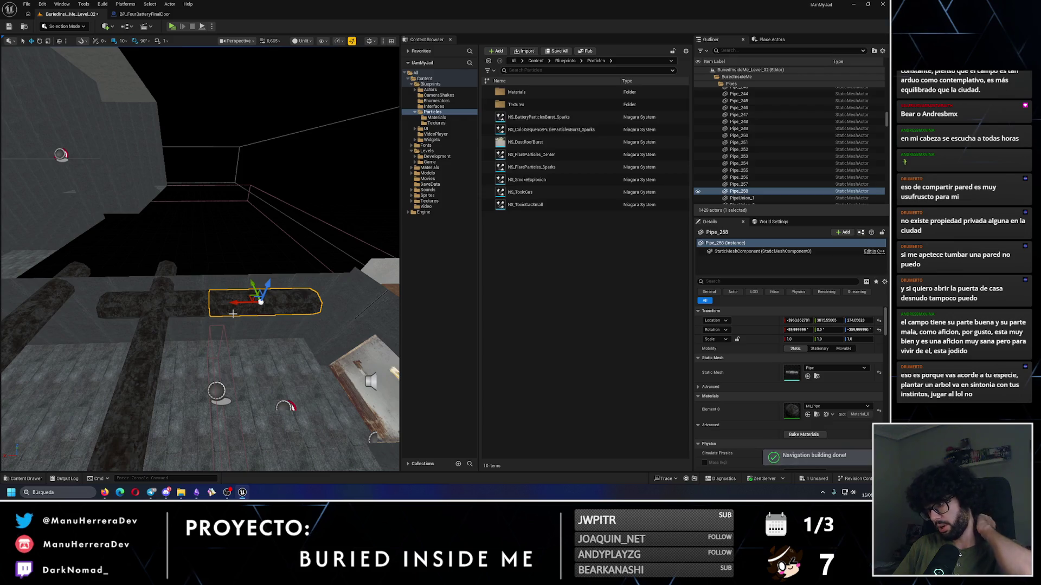
{"action": "mouse_move", "coordinate": [233, 314]}
{"action": "left_mouse_down"}
{"action": "mouse_move", "coordinate": [190, 328]}
{"action": "mouse_move", "coordinate": [87, 272]}
{"action": "mouse_move", "coordinate": [175, 255]}
{"action": "mouse_move", "coordinate": [163, 277]}
{"action": "mouse_move", "coordinate": [147, 262]}
{"action": "mouse_move", "coordinate": [173, 254]}
{"action": "mouse_move", "coordinate": [64, 249]}
{"action": "left_mouse_up"}
{"action": "left_click", "coordinate": [739, 184], "text": "shift"}
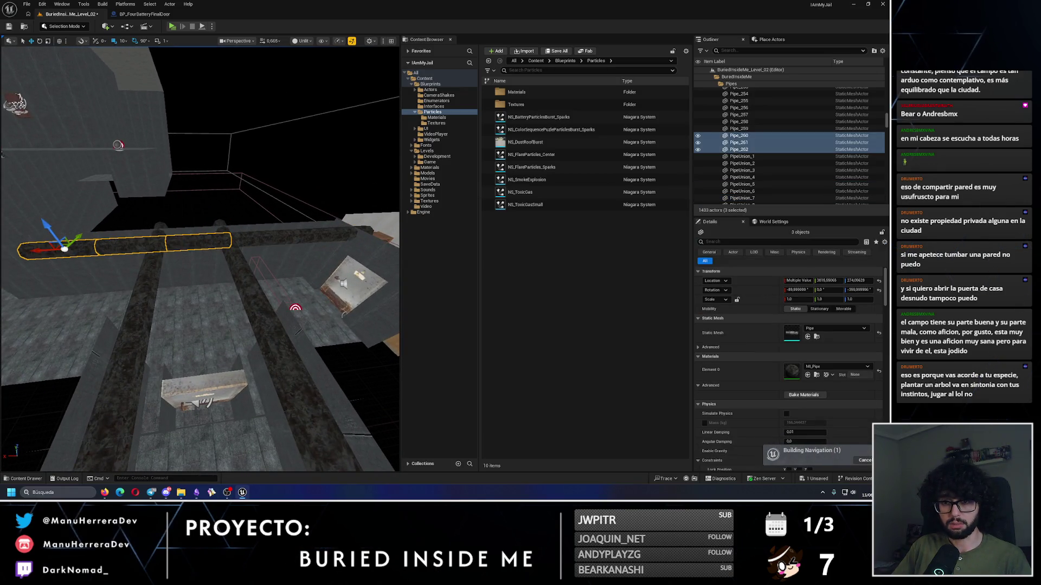
{"action": "left_click_drag", "start_coordinate": [217, 260], "coordinate": [226, 267]}
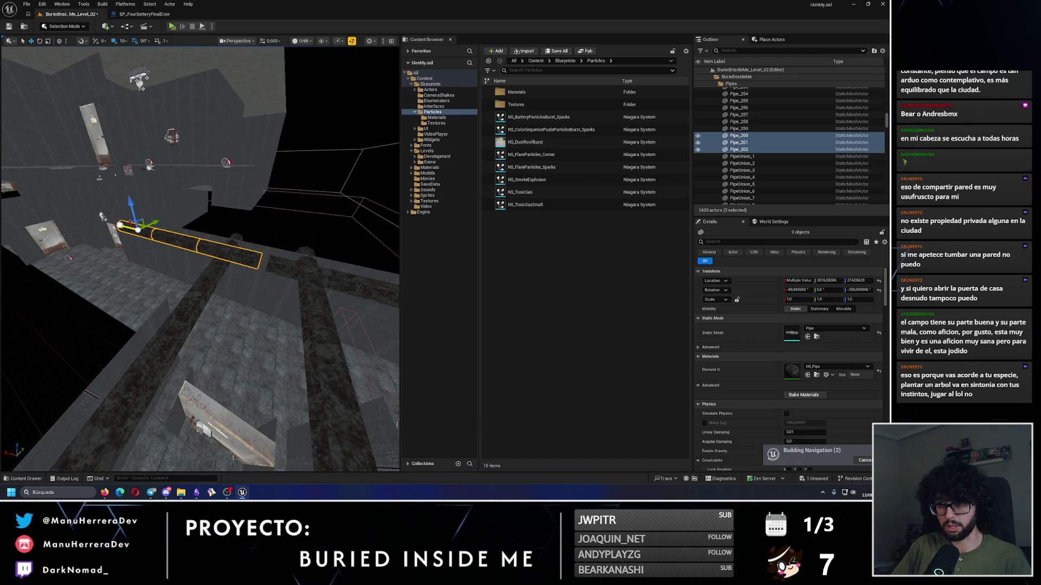
{"action": "mouse_move", "coordinate": [226, 267]}
{"action": "left_mouse_down"}
{"action": "mouse_move", "coordinate": [212, 268]}
{"action": "mouse_move", "coordinate": [281, 268]}
{"action": "mouse_move", "coordinate": [29, 242]}
{"action": "mouse_move", "coordinate": [232, 295]}
{"action": "mouse_move", "coordinate": [111, 299]}
{"action": "mouse_move", "coordinate": [106, 322]}
{"action": "mouse_move", "coordinate": [193, 375]}
{"action": "mouse_move", "coordinate": [212, 255]}
{"action": "left_mouse_up"}
{"action": "left_click", "coordinate": [232, 294]}
Step: Select all ten branch pipes, including Pipe_254, Pipe_260 and Pipe_261, and frame them
{"action": "left_click", "coordinate": [194, 366]}
{"action": "left_click", "coordinate": [212, 293]}
{"action": "scroll", "coordinate": [168, 295], "scroll_direction": "down", "scroll_amount": 4}
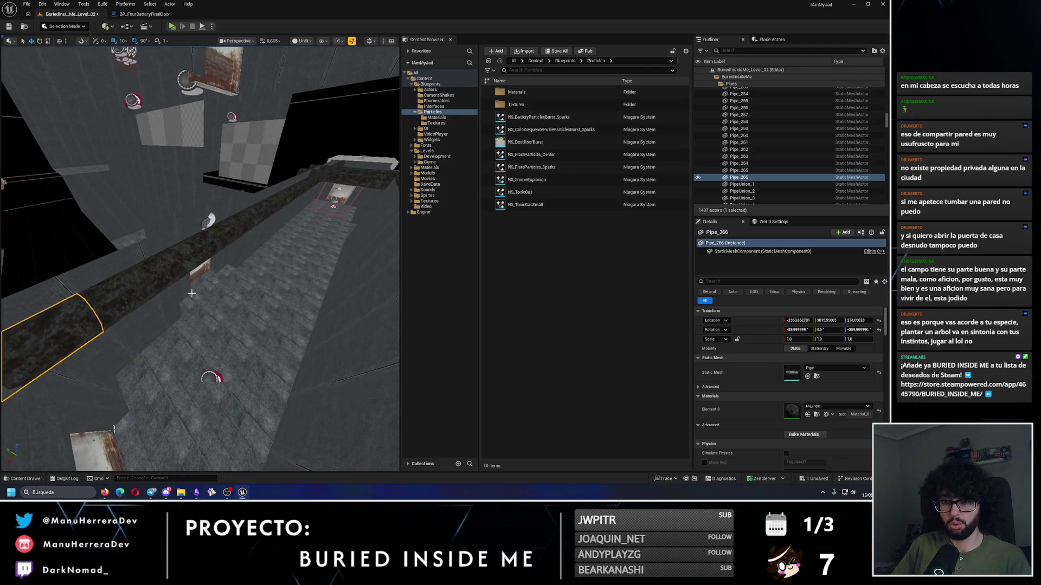
{"action": "left_click", "coordinate": [162, 273], "text": "ctrl"}
{"action": "mouse_move", "coordinate": [162, 273]}
{"action": "left_mouse_down"}
{"action": "mouse_move", "coordinate": [163, 228]}
{"action": "mouse_move", "coordinate": [260, 265]}
{"action": "mouse_move", "coordinate": [209, 257]}
{"action": "left_mouse_up"}
{"action": "key", "text": "ctrl+z"}
{"action": "left_click", "coordinate": [217, 250], "text": "ctrl"}
{"action": "left_click", "coordinate": [265, 270], "text": "ctrl"}
{"action": "left_click", "coordinate": [209, 257], "text": "ctrl"}
{"action": "left_click", "coordinate": [268, 263], "text": "ctrl"}
{"action": "left_click", "coordinate": [329, 275], "text": "ctrl"}
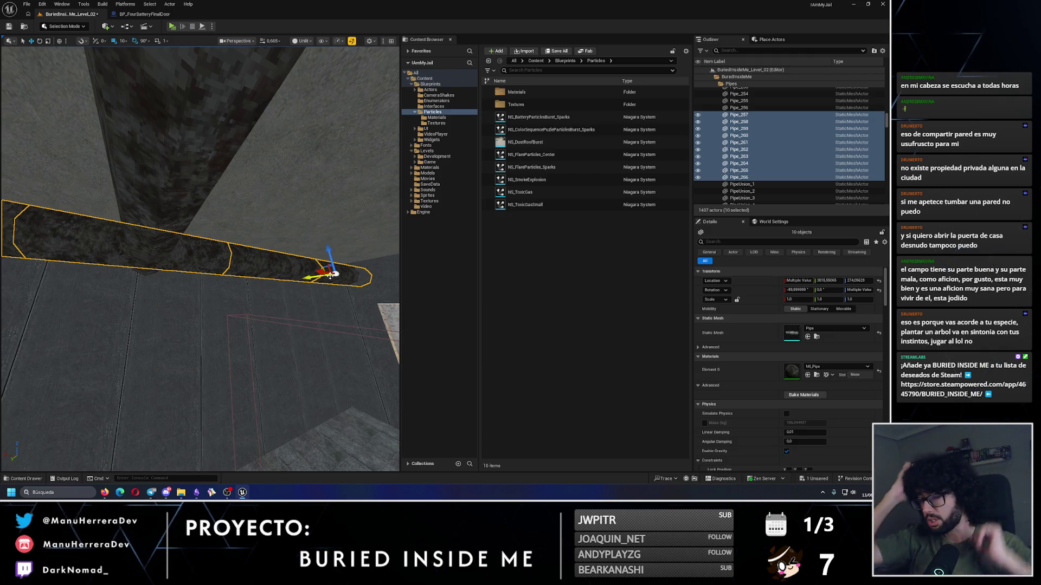
{"action": "key", "text": "f"}
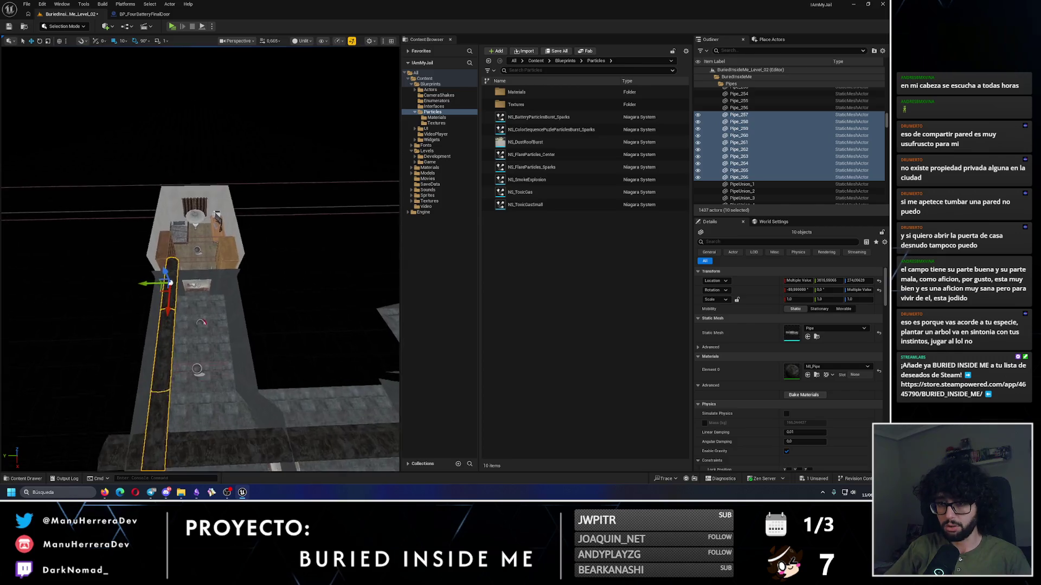
Step: Duplicate the ten-pipe branch beside the original and extend the run with a copy of Pipe_267
{"action": "key", "text": "ctrl+d"}
{"action": "left_click_drag", "start_coordinate": [163, 237], "coordinate": [253, 231]}
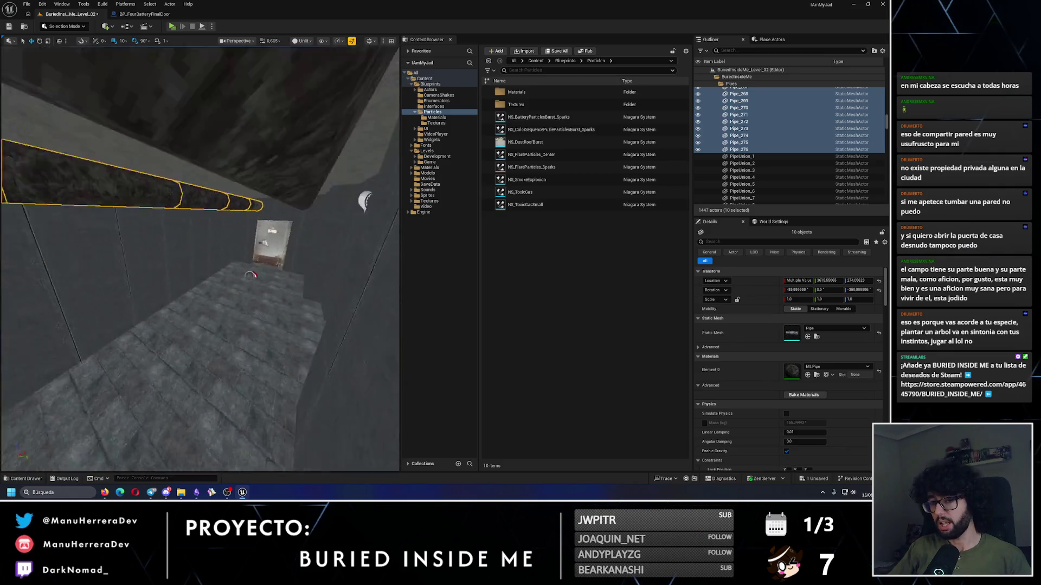
{"action": "left_click", "coordinate": [168, 217]}
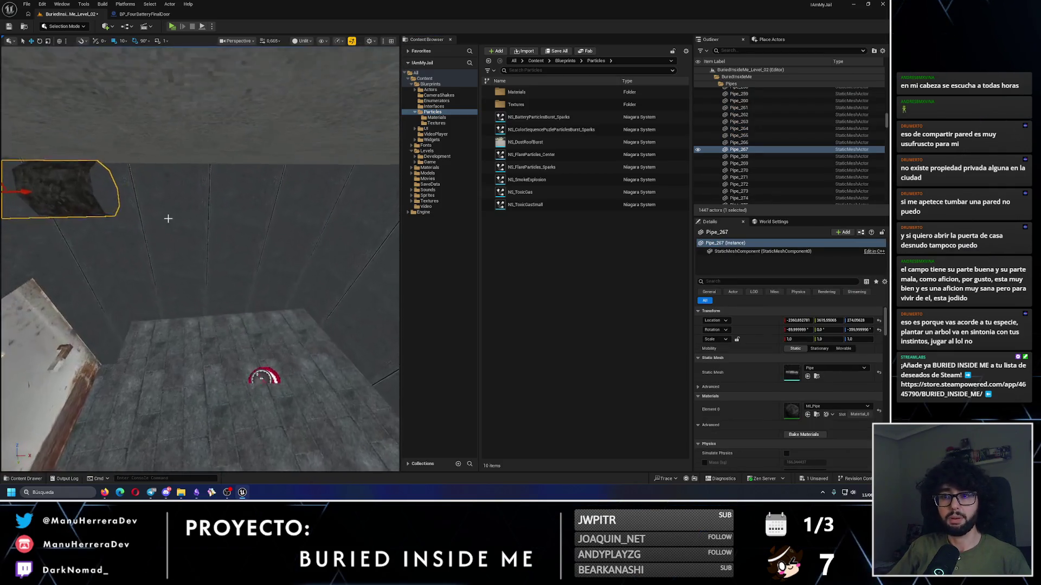
{"action": "mouse_move", "coordinate": [151, 237]}
{"action": "left_mouse_down", "text": "alt"}
{"action": "mouse_move", "coordinate": [308, 259]}
{"action": "mouse_move", "coordinate": [289, 258]}
{"action": "mouse_move", "coordinate": [305, 232]}
{"action": "mouse_move", "coordinate": [152, 310]}
{"action": "mouse_move", "coordinate": [247, 247]}
{"action": "mouse_move", "coordinate": [278, 239]}
{"action": "left_mouse_up", "text": "alt"}
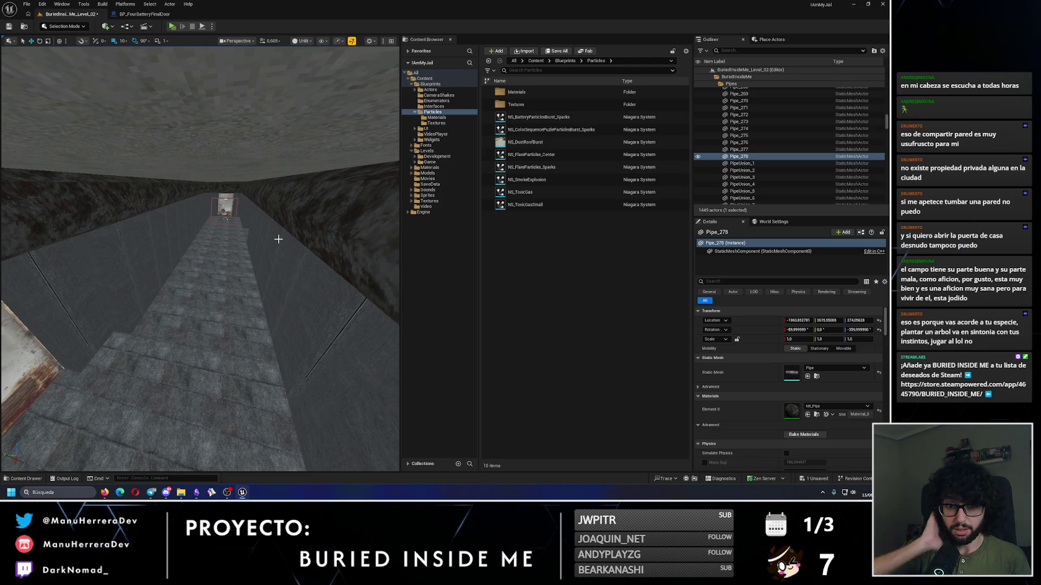
{"action": "left_click_drag", "start_coordinate": [278, 239], "coordinate": [106, 220]}
{"action": "right_click", "coordinate": [205, 275]}
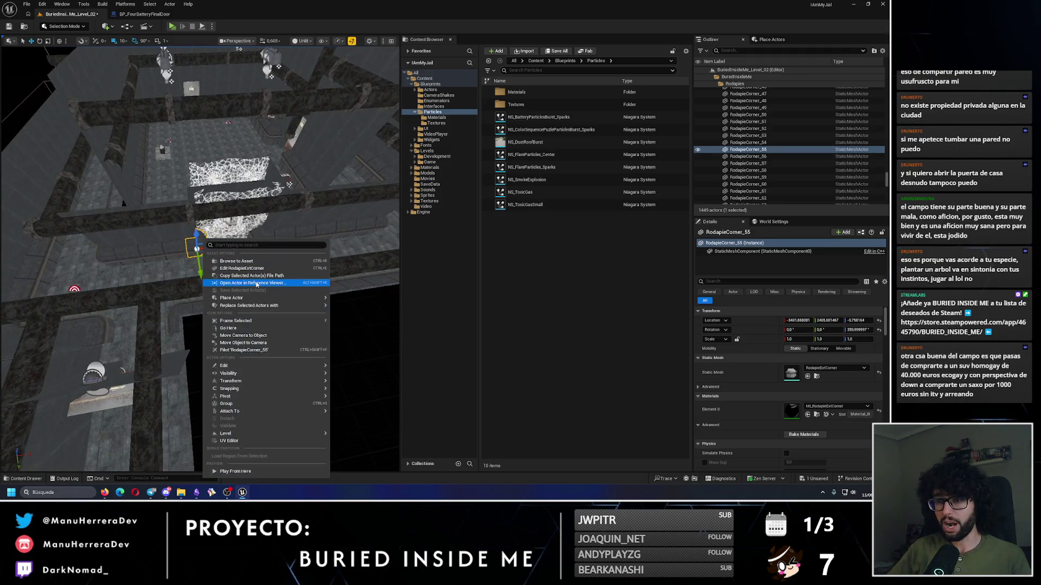
Step: Rotate PipeUnion_160 90° around Z to line up with the pipe, then switch to the browser
{"action": "key", "text": "Escape"}
{"action": "mouse_move", "coordinate": [289, 185]}
{"action": "left_mouse_down"}
{"action": "mouse_move", "coordinate": [281, 195]}
{"action": "mouse_move", "coordinate": [340, 261]}
{"action": "mouse_move", "coordinate": [319, 257]}
{"action": "left_mouse_up"}
{"action": "left_click", "coordinate": [341, 261]}
{"action": "scroll", "coordinate": [228, 271], "scroll_direction": "up", "scroll_amount": 3}
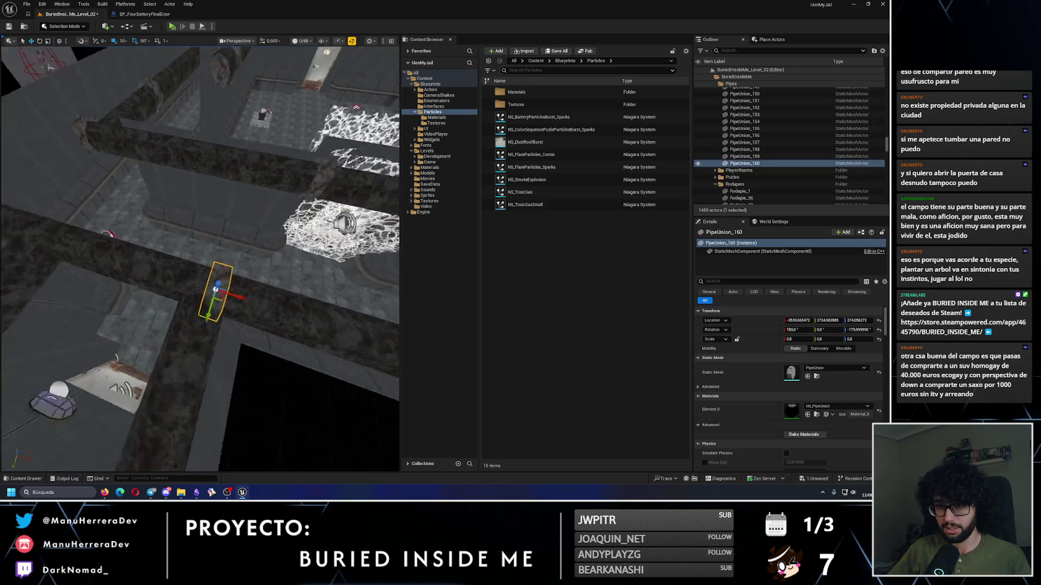
{"action": "mouse_move", "coordinate": [194, 309]}
{"action": "left_mouse_down"}
{"action": "mouse_move", "coordinate": [206, 320]}
{"action": "mouse_move", "coordinate": [109, 302]}
{"action": "left_mouse_up"}
{"action": "key", "text": "w"}
{"action": "scroll", "coordinate": [227, 281], "scroll_direction": "down", "scroll_amount": 3}
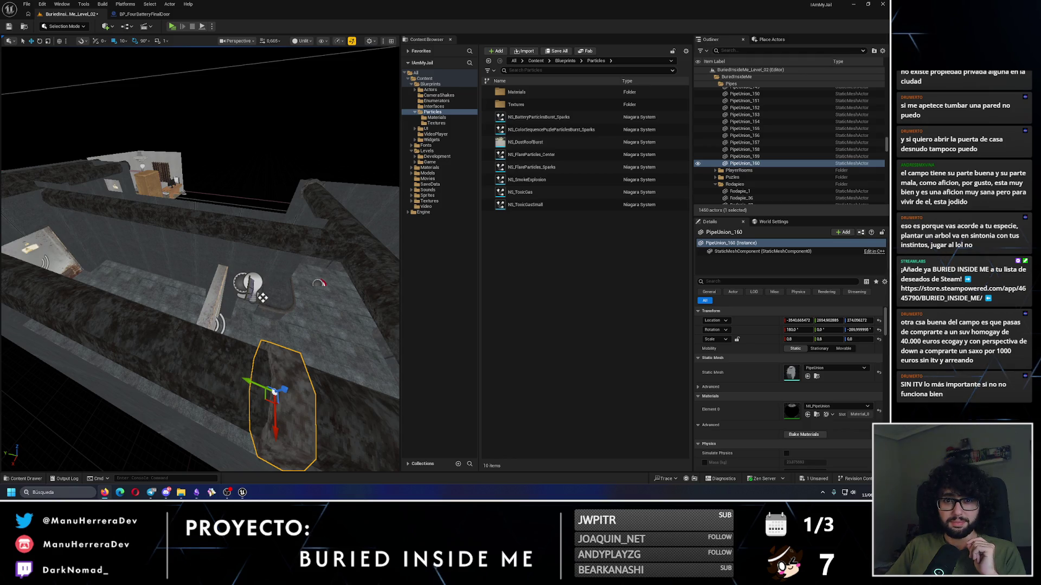
{"action": "key", "text": "alt+Tab"}
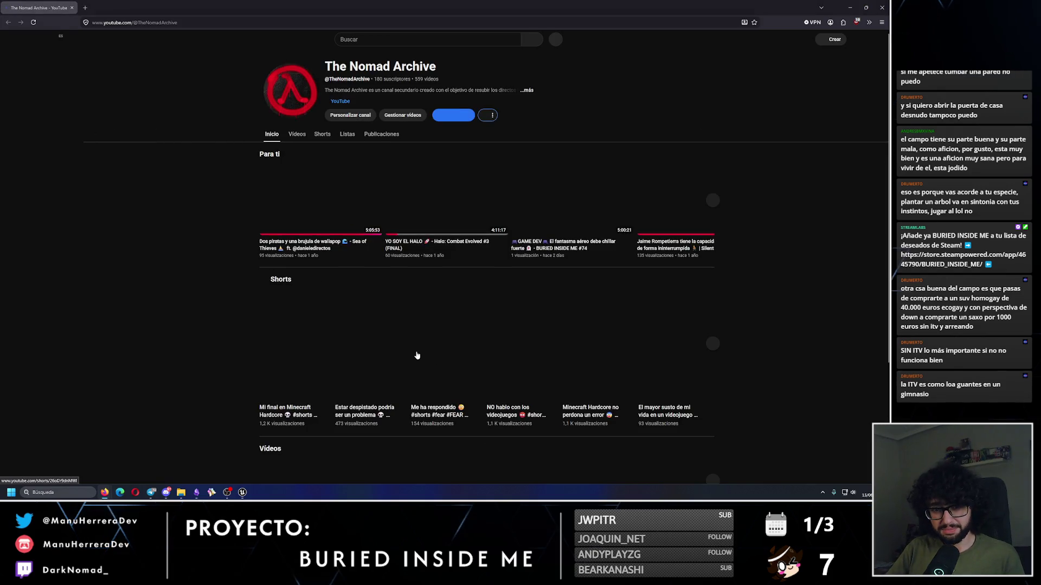
Step: Scroll the channel's Videos grid to Space Journey #78 and open it in a background tab
{"action": "left_click", "coordinate": [295, 151]}
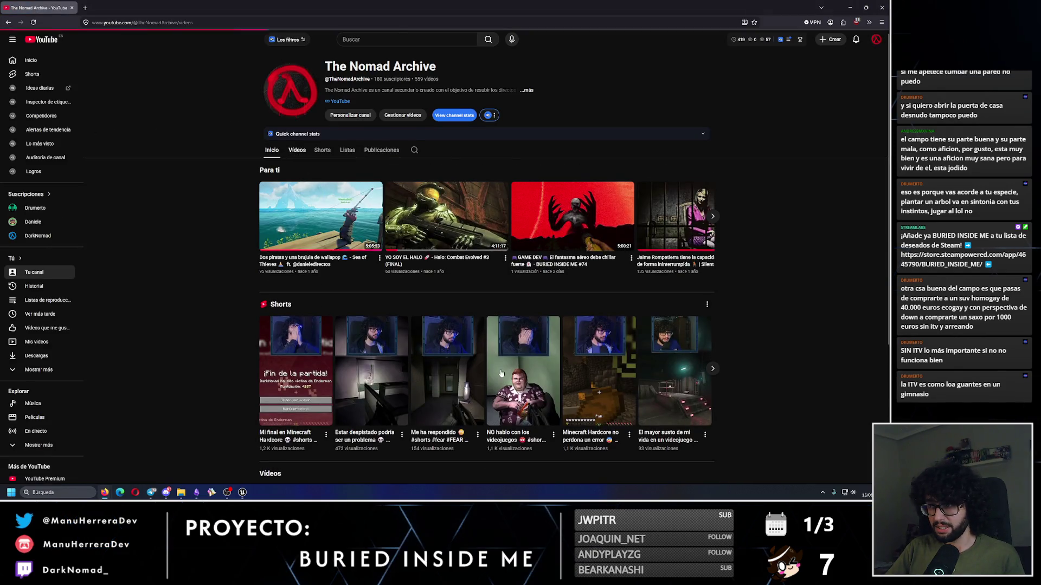
{"action": "scroll", "coordinate": [501, 374], "scroll_direction": "down", "scroll_amount": 5}
{"action": "scroll", "coordinate": [501, 374], "scroll_direction": "down", "scroll_amount": 20}
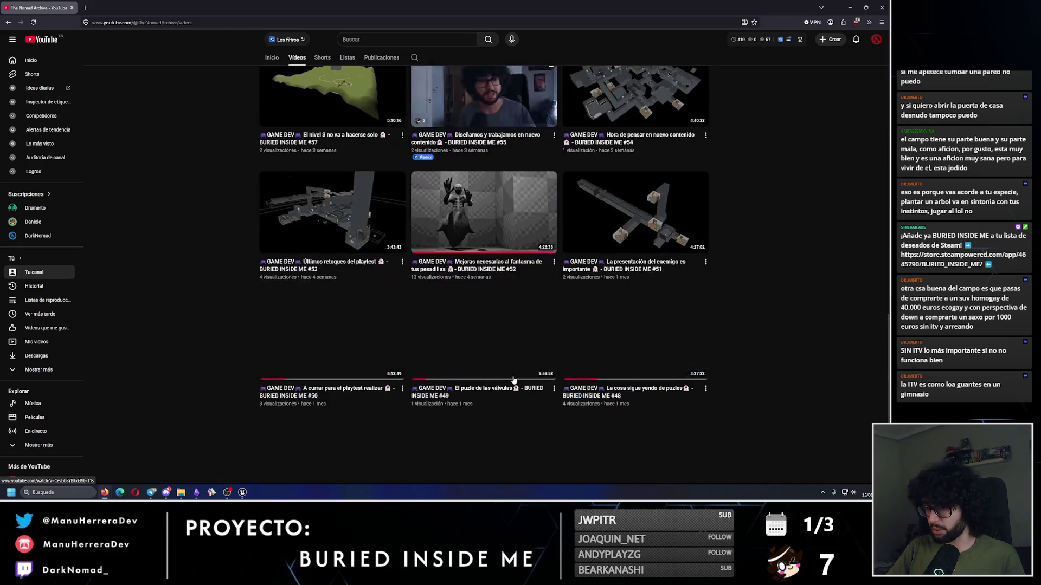
{"action": "scroll", "coordinate": [513, 380], "scroll_direction": "down", "scroll_amount": 20}
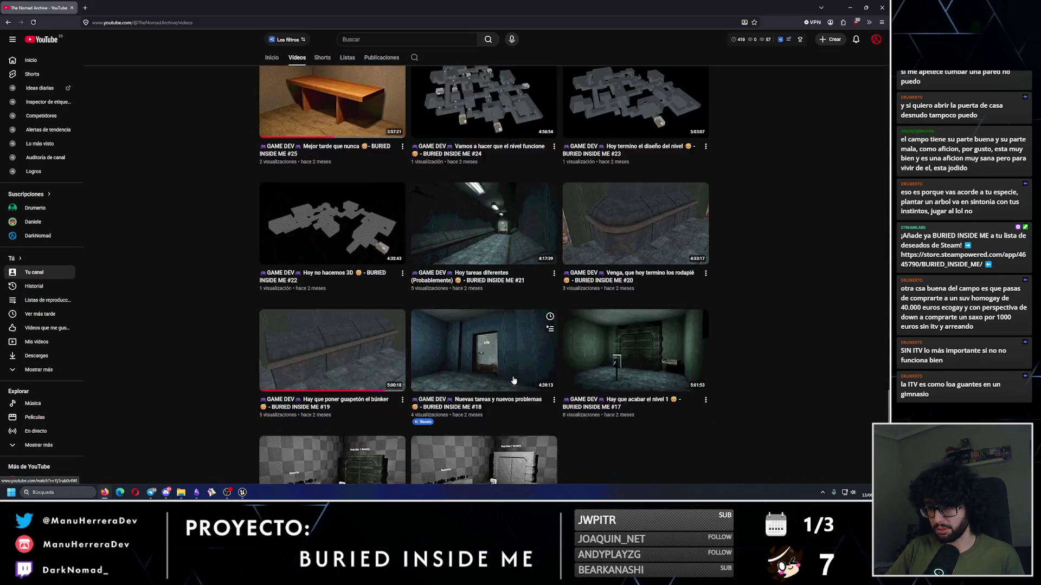
{"action": "scroll", "coordinate": [496, 338], "scroll_direction": "down", "scroll_amount": 20}
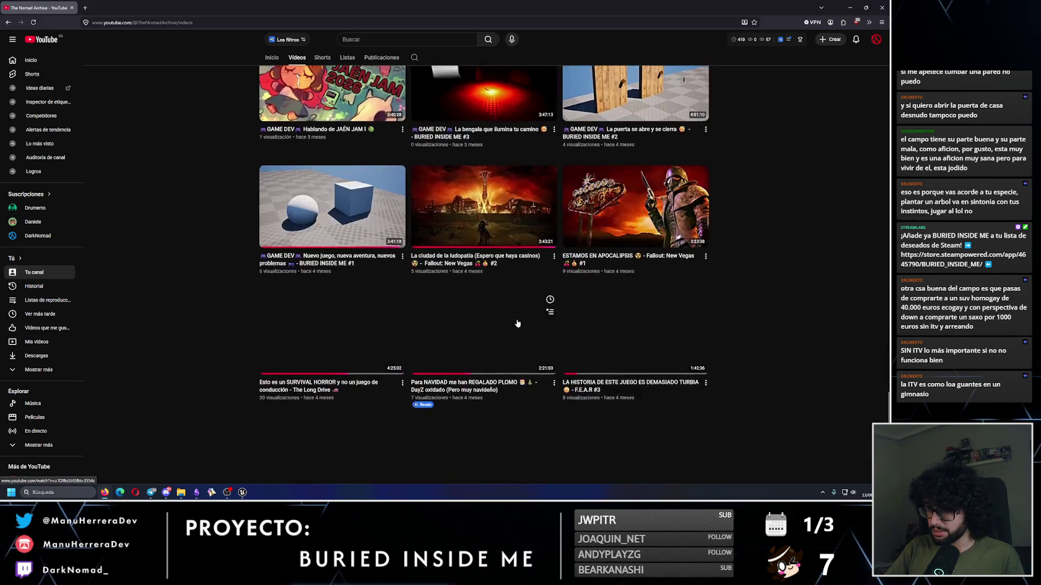
{"action": "scroll", "coordinate": [705, 332], "scroll_direction": "down", "scroll_amount": 16}
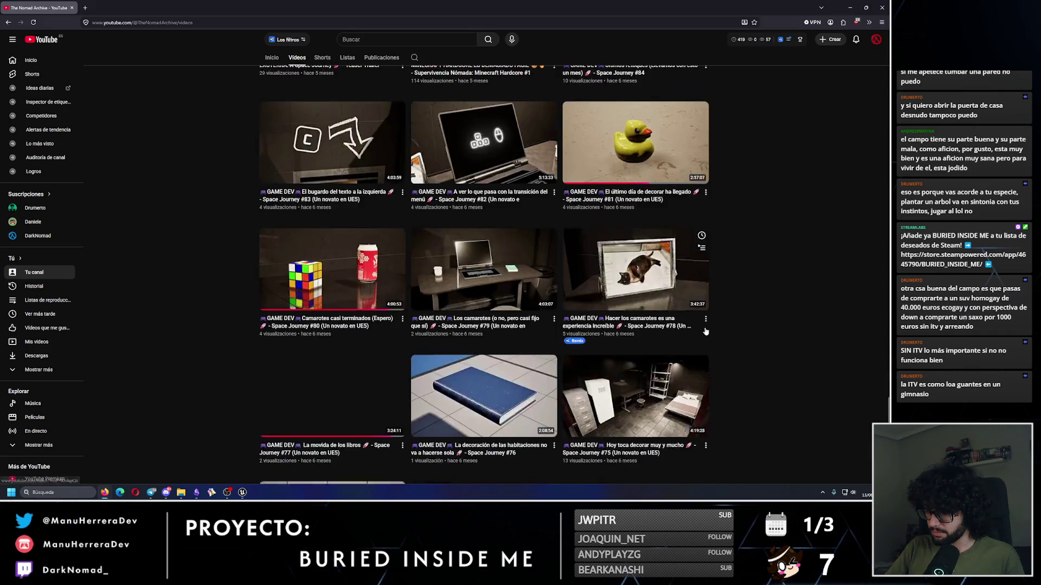
{"action": "scroll", "coordinate": [796, 354], "scroll_direction": "down", "scroll_amount": 3}
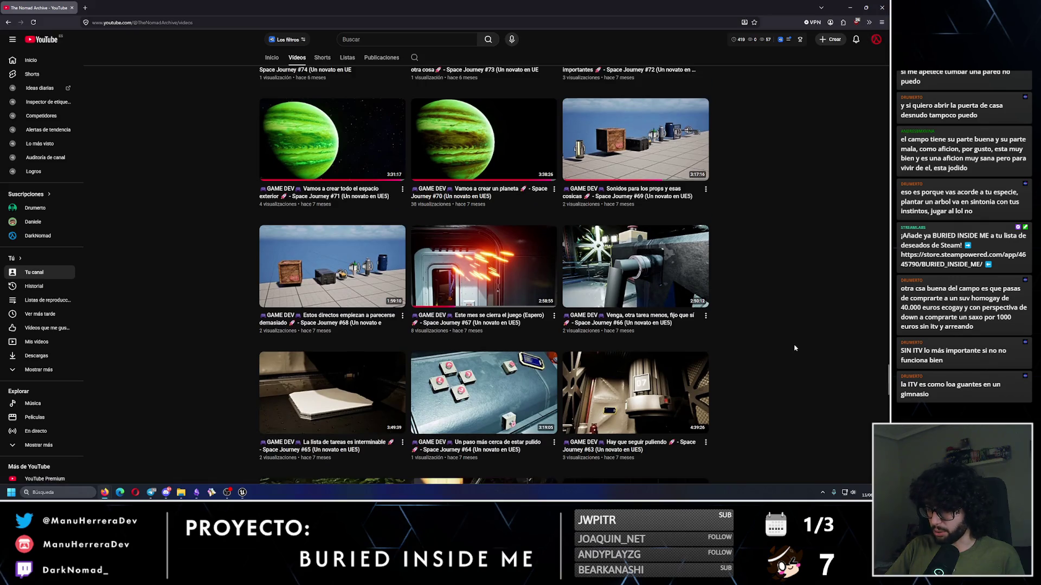
{"action": "scroll", "coordinate": [339, 320], "scroll_direction": "down", "scroll_amount": 4}
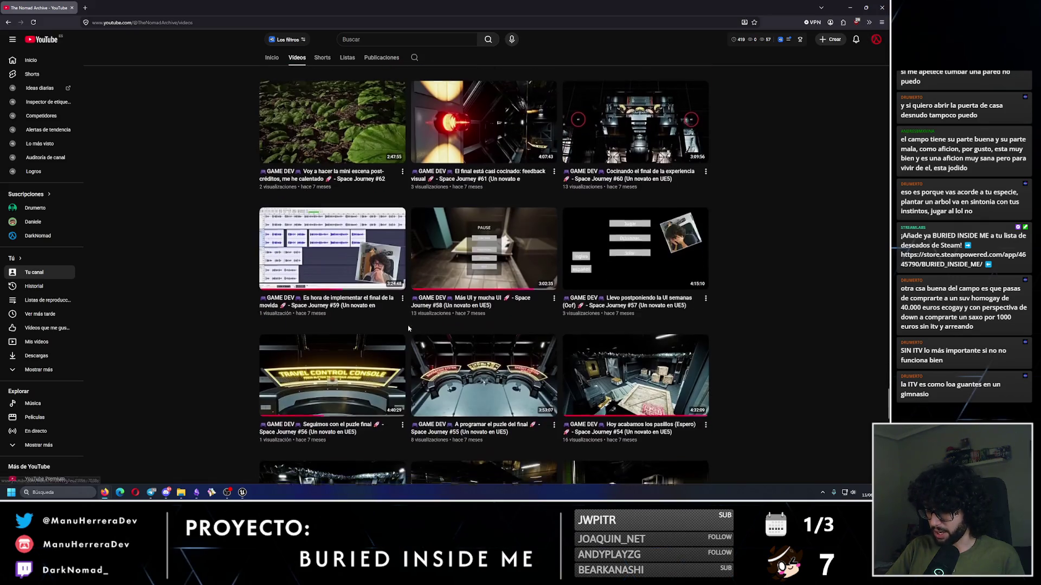
{"action": "scroll", "coordinate": [744, 316], "scroll_direction": "down", "scroll_amount": 3}
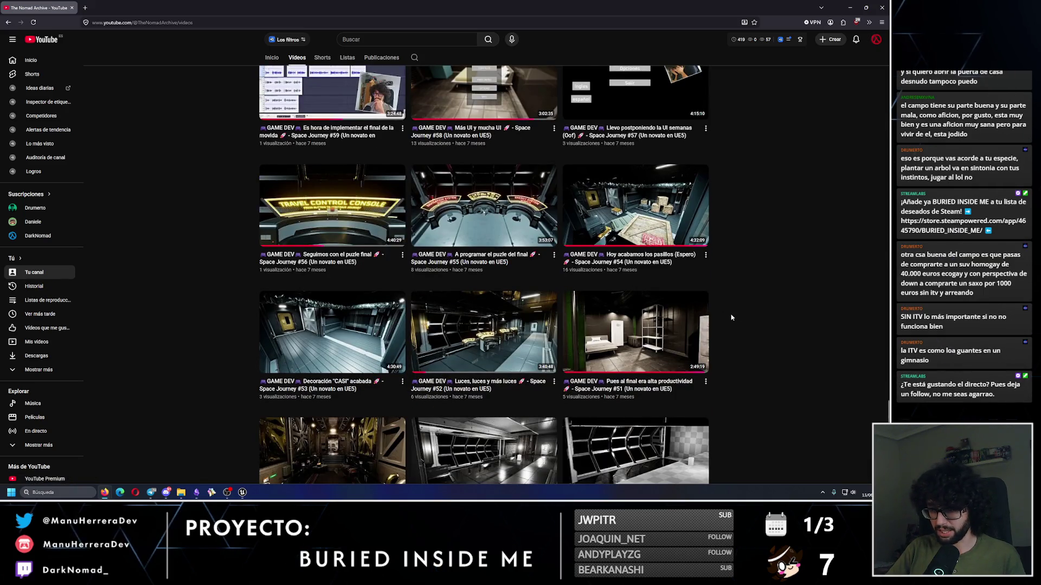
{"action": "scroll", "coordinate": [731, 317], "scroll_direction": "down", "scroll_amount": 4}
{"action": "scroll", "coordinate": [718, 381], "scroll_direction": "up", "scroll_amount": 20}
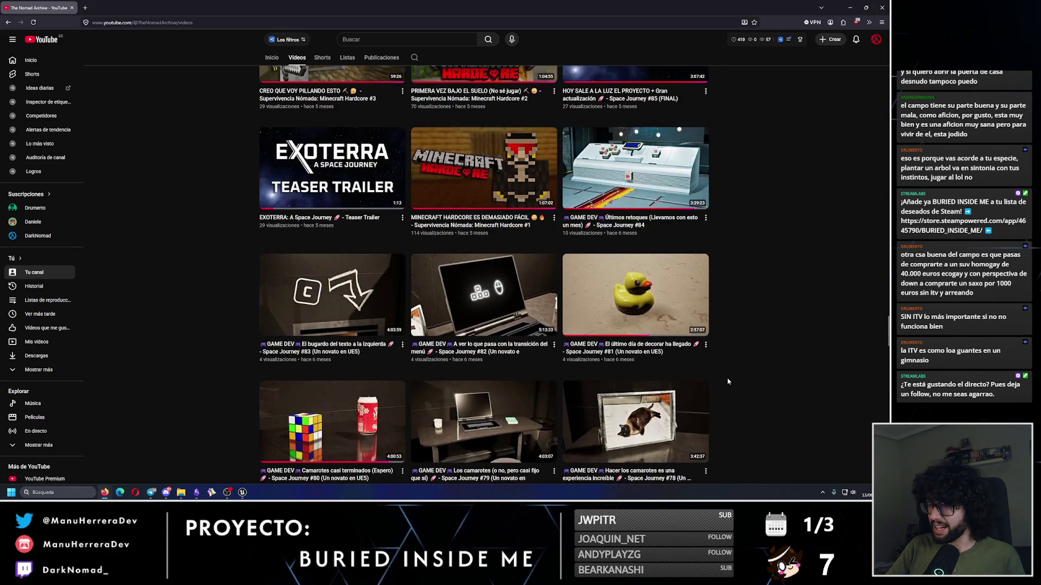
{"action": "scroll", "coordinate": [542, 325], "scroll_direction": "up", "scroll_amount": 3}
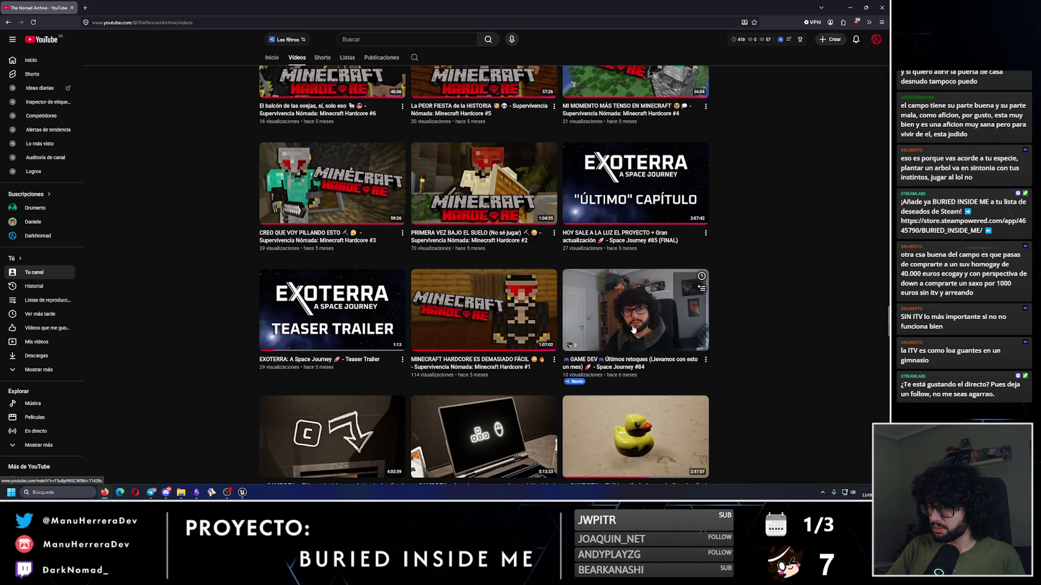
{"action": "scroll", "coordinate": [660, 425], "scroll_direction": "down", "scroll_amount": 4}
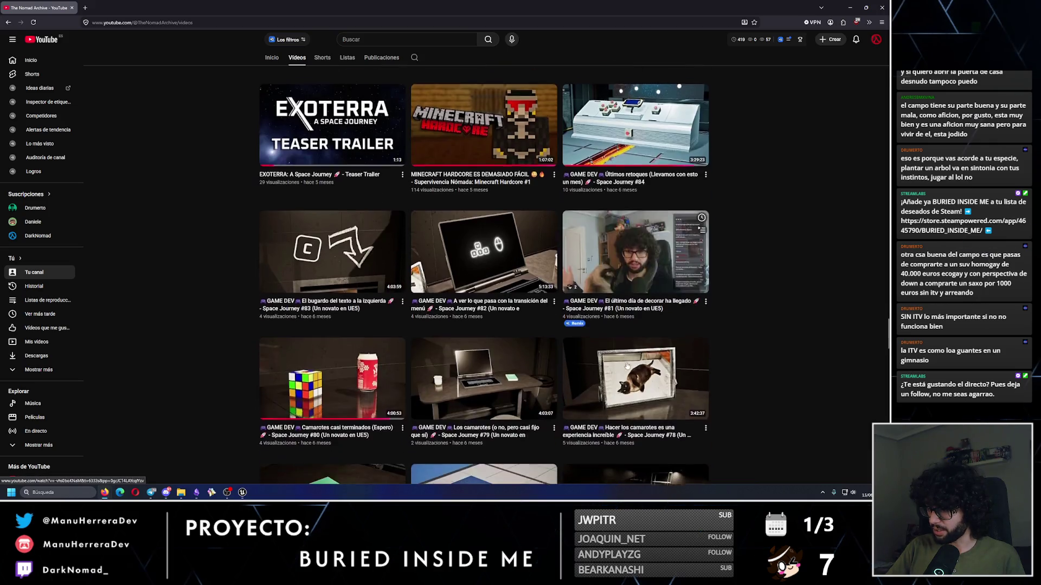
{"action": "middle_click", "coordinate": [618, 380]}
Step: Open the Space Journey #78 episode in a new tab and close the duplicate tabs
{"action": "middle_click", "coordinate": [618, 379]}
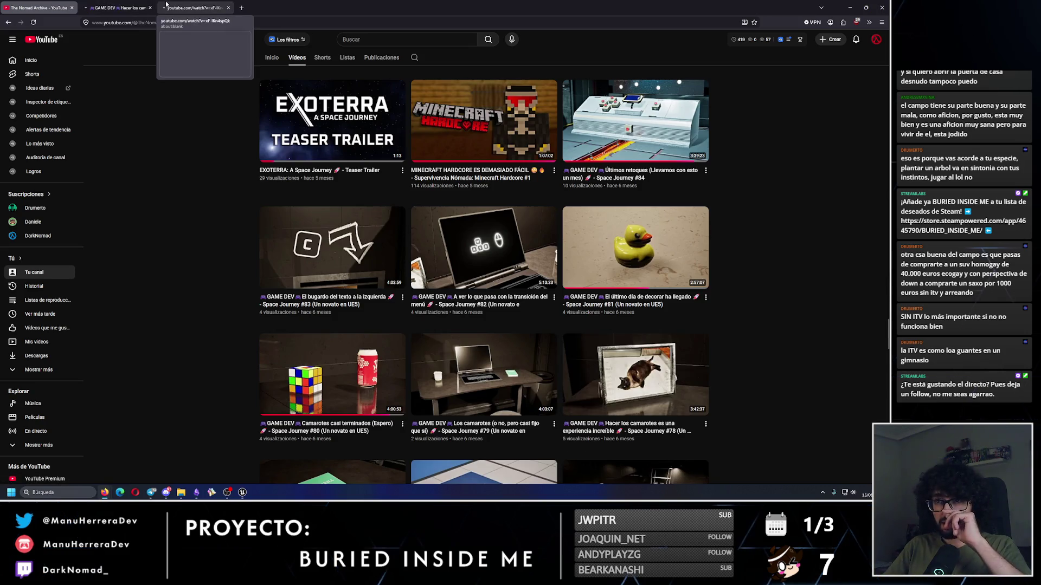
{"action": "left_click", "coordinate": [151, 8]}
{"action": "left_click", "coordinate": [120, 7]}
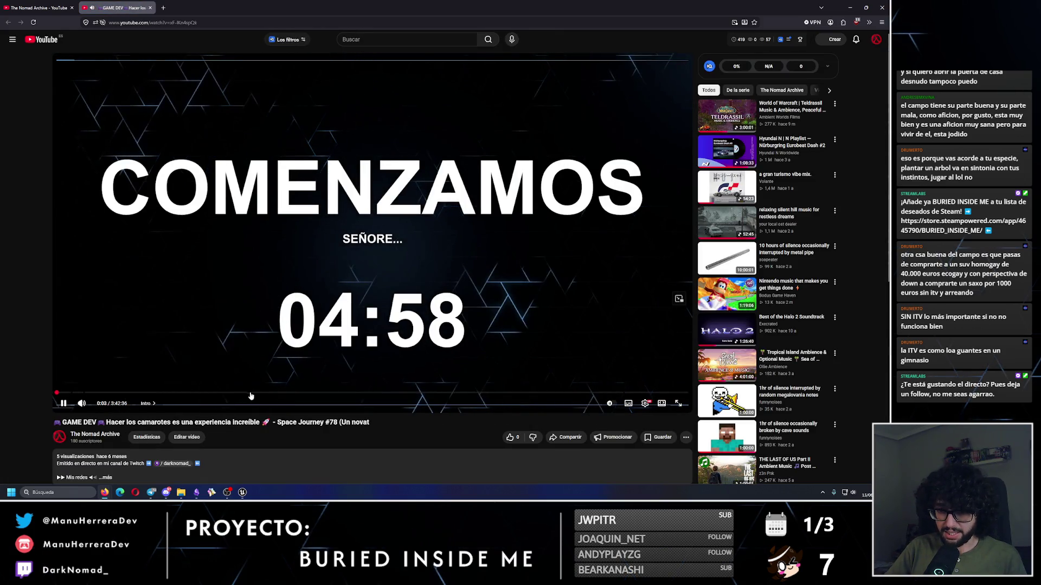
Step: Seek the stream to about 1:29:46, play the car photo edit part, then pause
{"action": "left_click", "coordinate": [317, 395]}
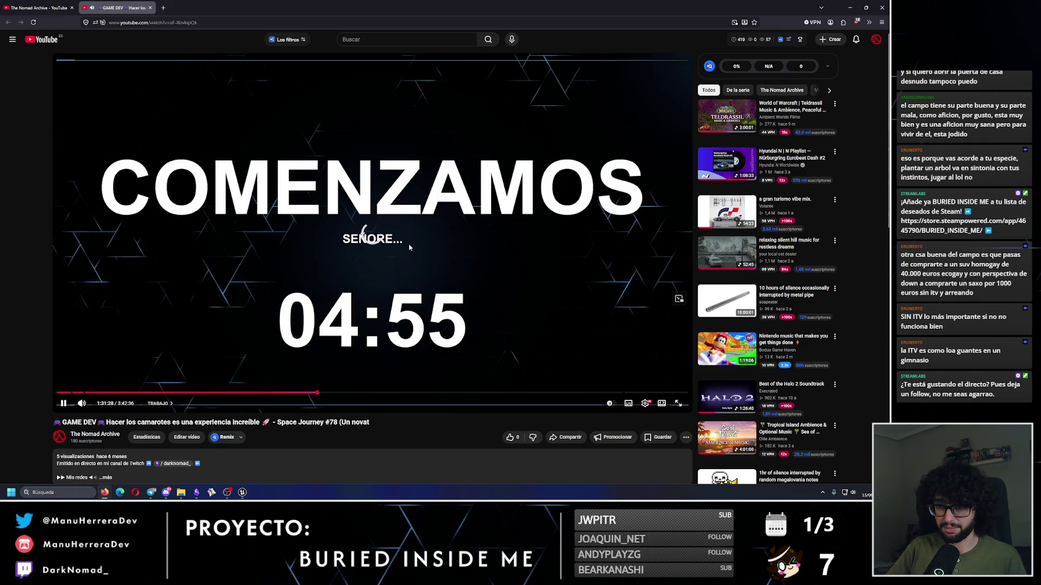
{"action": "key", "text": "Left"}
{"action": "key", "text": "Left"}
{"action": "key", "text": "Left"}
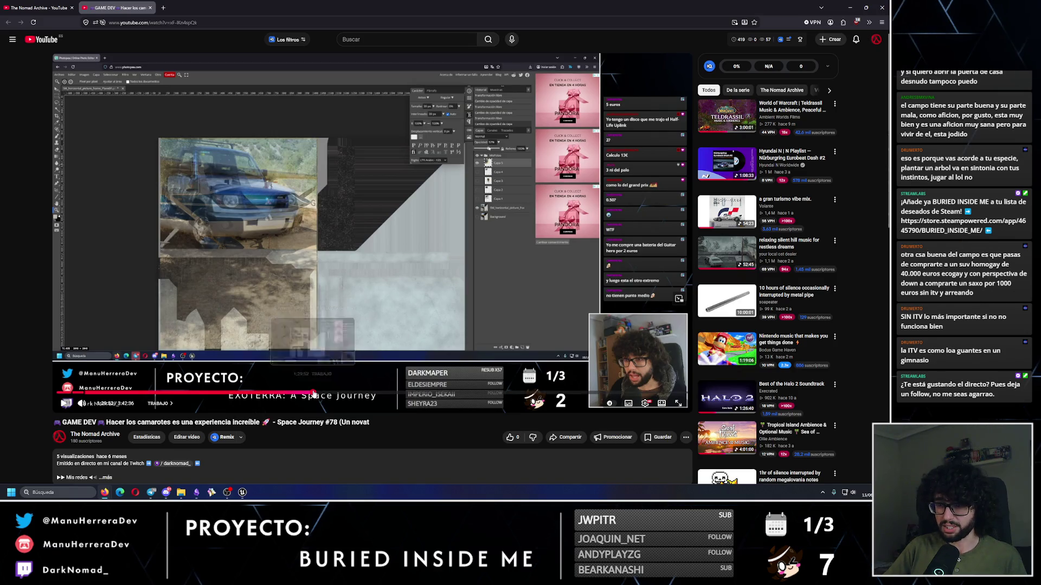
{"action": "left_click", "coordinate": [313, 391]}
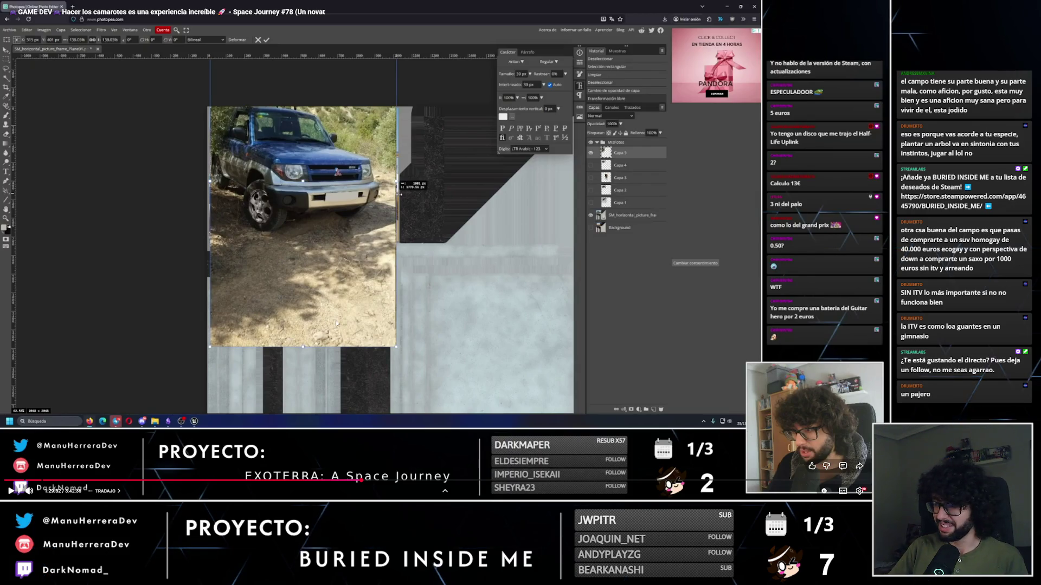
{"action": "left_click", "coordinate": [255, 296]}
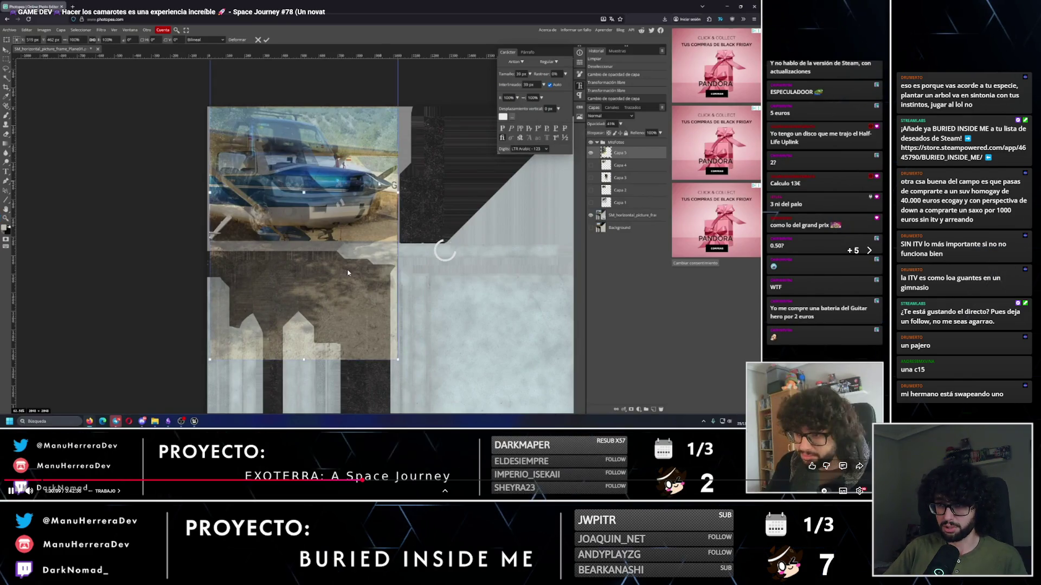
{"action": "left_click", "coordinate": [361, 483]}
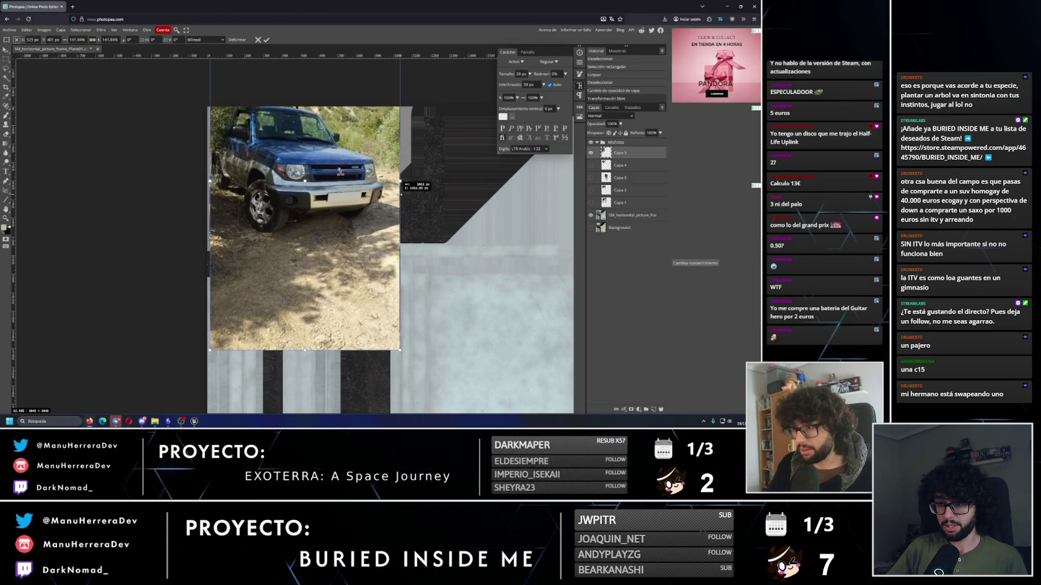
{"action": "left_click", "coordinate": [343, 224]}
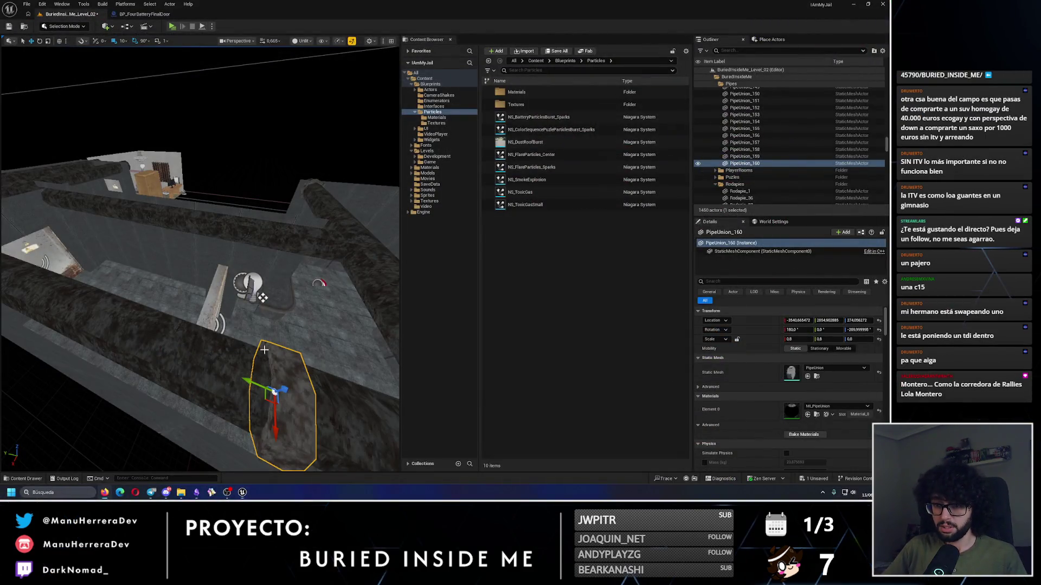
Step: Fly in to PipeUnion_160 on the corridor pipe and duplicate it with Ctrl+D into PipeUnion_161
{"action": "left_click_drag", "start_coordinate": [277, 190], "coordinate": [259, 353]}
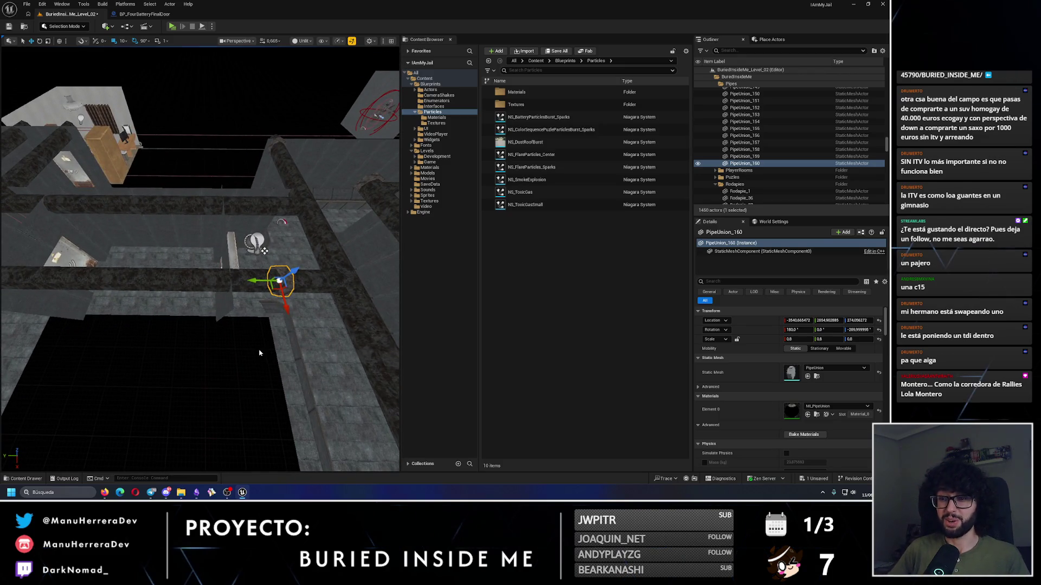
{"action": "mouse_move", "coordinate": [268, 361]}
{"action": "left_mouse_down"}
{"action": "mouse_move", "coordinate": [265, 307]}
{"action": "mouse_move", "coordinate": [286, 312]}
{"action": "mouse_move", "coordinate": [286, 347]}
{"action": "mouse_move", "coordinate": [286, 323]}
{"action": "left_mouse_up"}
{"action": "key", "text": "ctrl+d"}
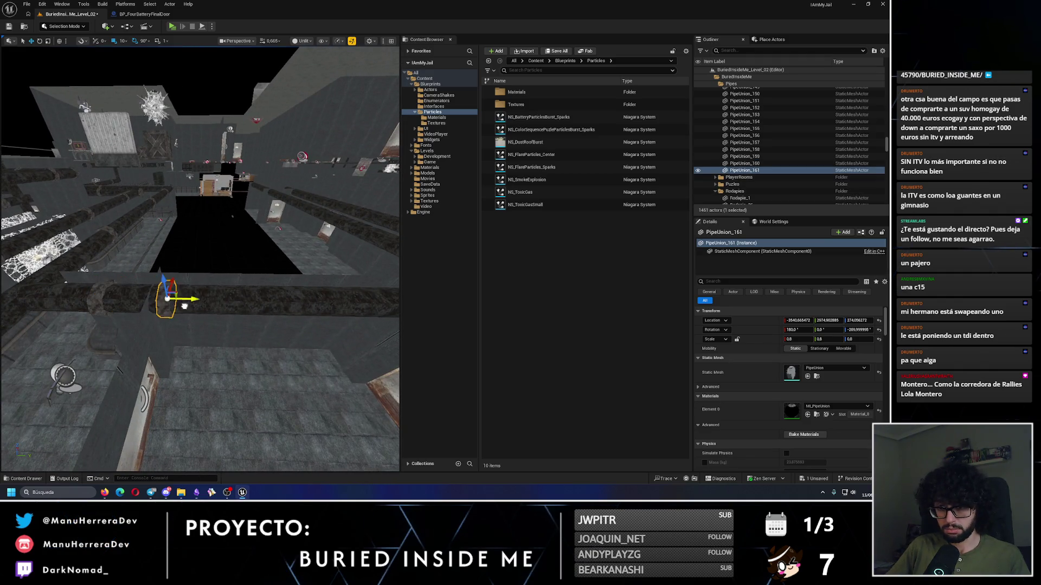
Step: Alt-drag copies of the pipe union joint along the wall pipe in Y, adding PipeUnion_162 and more
{"action": "scroll", "coordinate": [184, 306], "scroll_direction": "up", "scroll_amount": 5}
{"action": "mouse_move", "coordinate": [177, 299]}
{"action": "left_mouse_down"}
{"action": "mouse_move", "coordinate": [297, 303]}
{"action": "mouse_move", "coordinate": [256, 291]}
{"action": "left_mouse_up"}
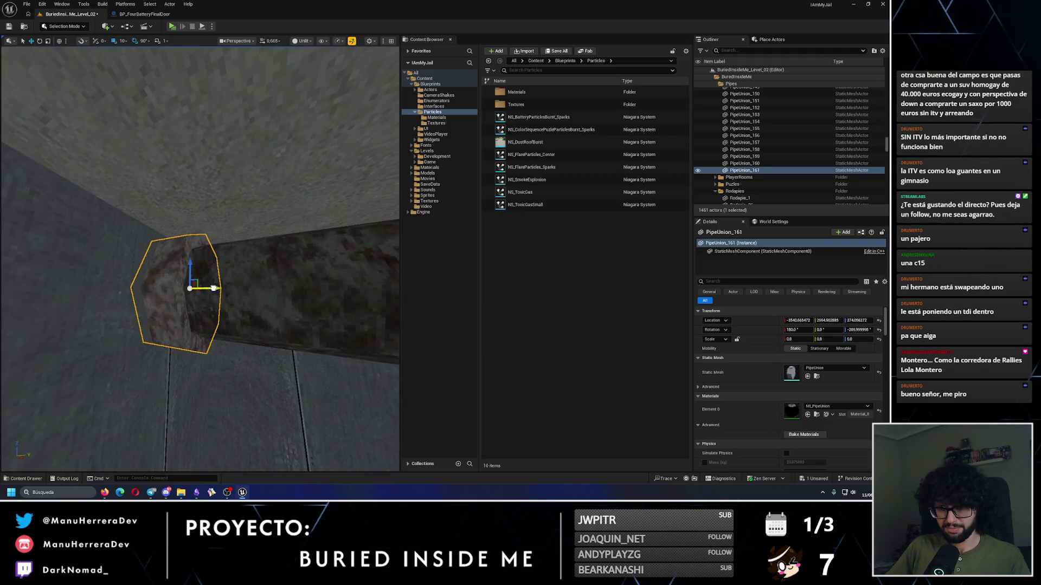
{"action": "scroll", "coordinate": [214, 288], "scroll_direction": "down", "scroll_amount": 10}
{"action": "left_click_drag", "start_coordinate": [107, 313], "coordinate": [217, 284]}
{"action": "scroll", "coordinate": [217, 288], "scroll_direction": "up", "scroll_amount": 10}
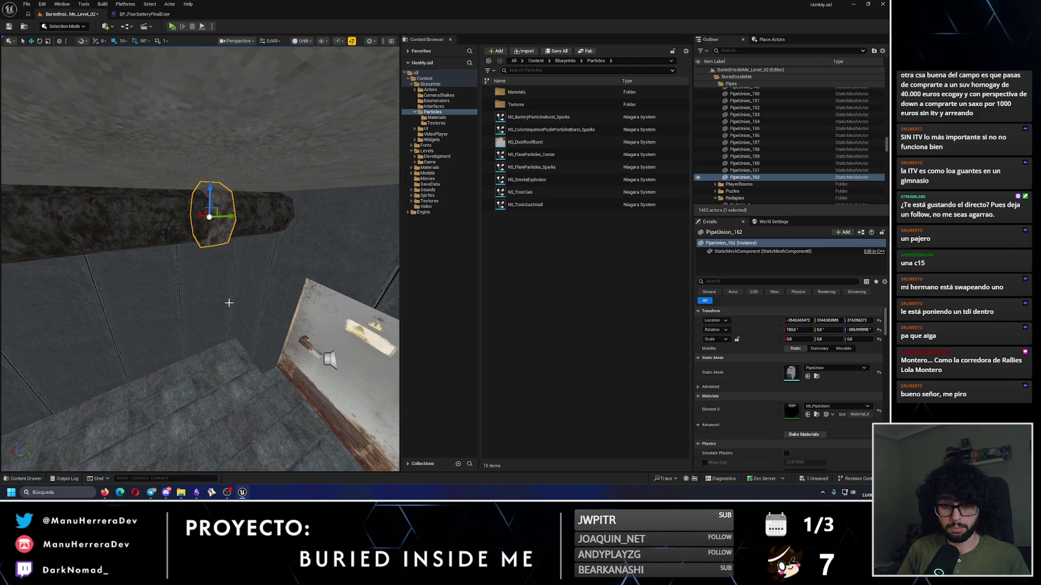
{"action": "mouse_move", "coordinate": [229, 303]}
{"action": "left_mouse_down"}
{"action": "mouse_move", "coordinate": [217, 282]}
{"action": "mouse_move", "coordinate": [196, 309]}
{"action": "mouse_move", "coordinate": [195, 286]}
{"action": "mouse_move", "coordinate": [247, 279]}
{"action": "left_mouse_up"}
{"action": "scroll", "coordinate": [217, 271], "scroll_direction": "down", "scroll_amount": 10}
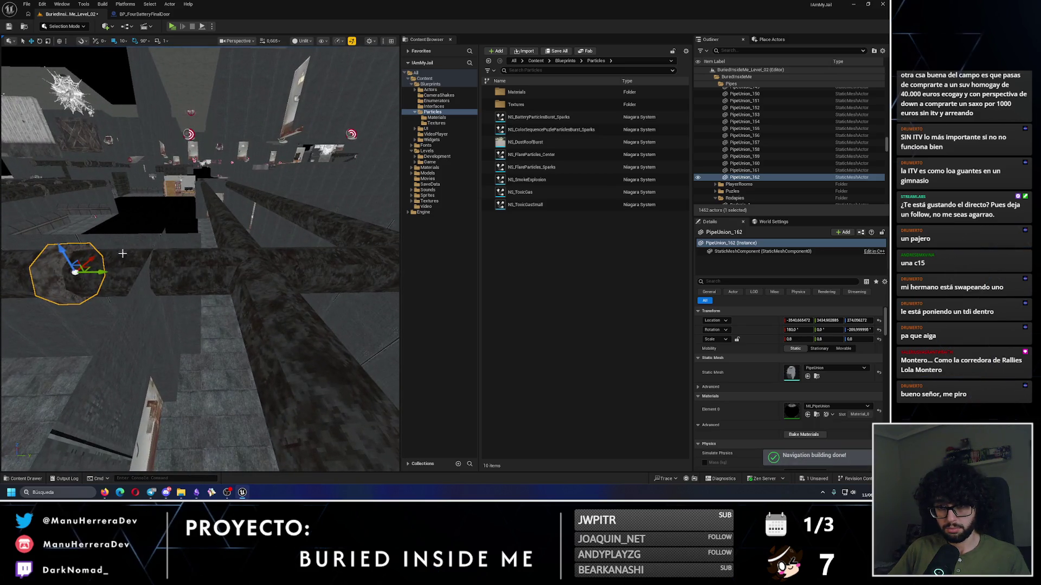
{"action": "mouse_move", "coordinate": [98, 273]}
{"action": "left_mouse_down", "text": "alt"}
{"action": "mouse_move", "coordinate": [184, 281]}
{"action": "mouse_move", "coordinate": [190, 268]}
{"action": "left_mouse_up", "text": "alt"}
Step: Select PipeUnion_160 and PipeUnion_161 together and frame them in the viewport
{"action": "left_click", "coordinate": [182, 298]}
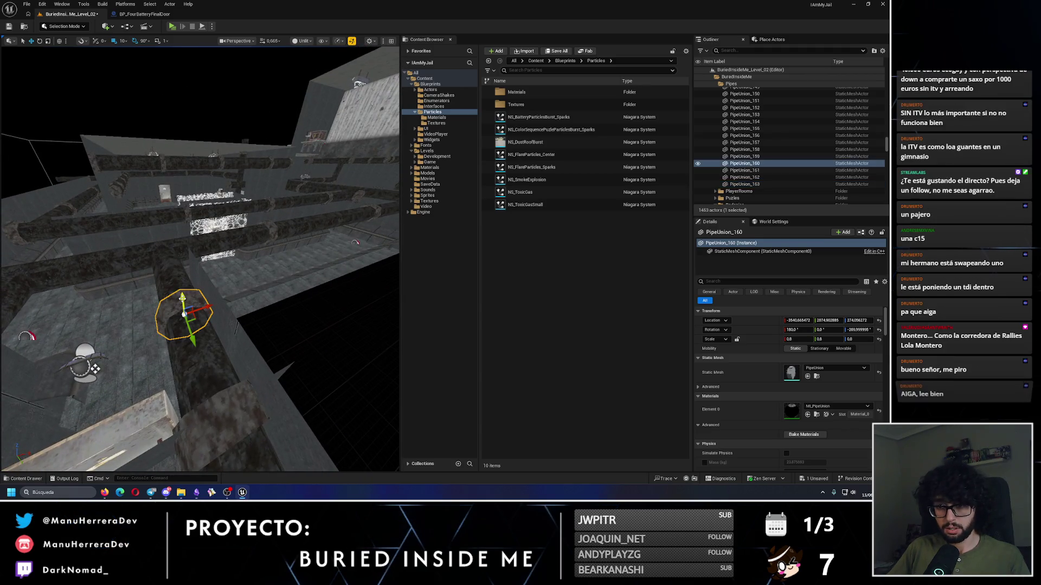
{"action": "mouse_move", "coordinate": [216, 403]}
{"action": "left_mouse_down"}
{"action": "mouse_move", "coordinate": [303, 336]}
{"action": "mouse_move", "coordinate": [239, 326]}
{"action": "left_mouse_up"}
{"action": "left_click", "coordinate": [318, 328], "text": "ctrl"}
{"action": "key", "text": "f"}
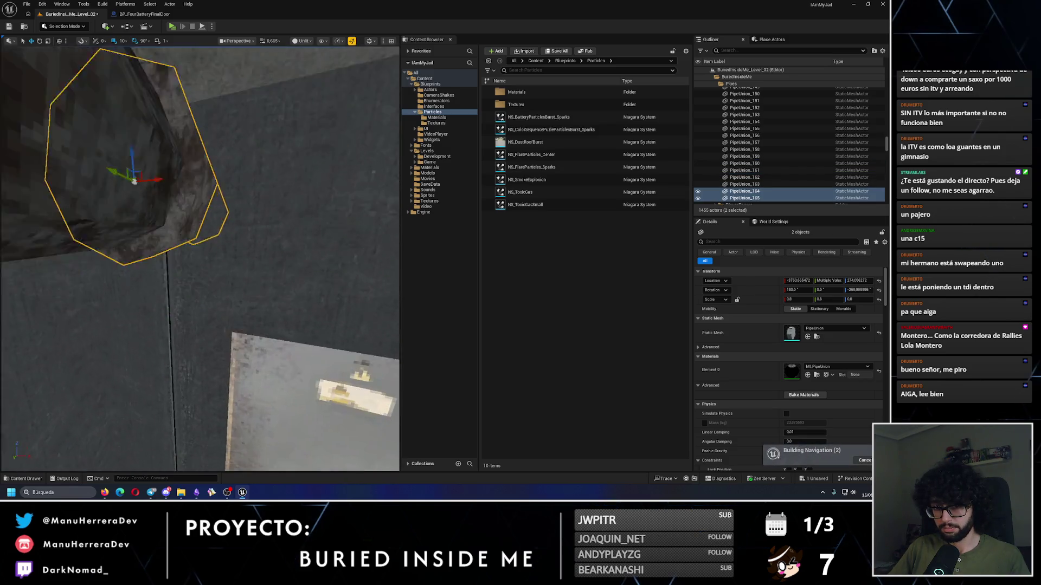
Step: Alt-drag copies of both joints further along the corridor wall, reaching PipeUnion_168, then select one new joint
{"action": "scroll", "coordinate": [194, 263], "scroll_direction": "down", "scroll_amount": 10}
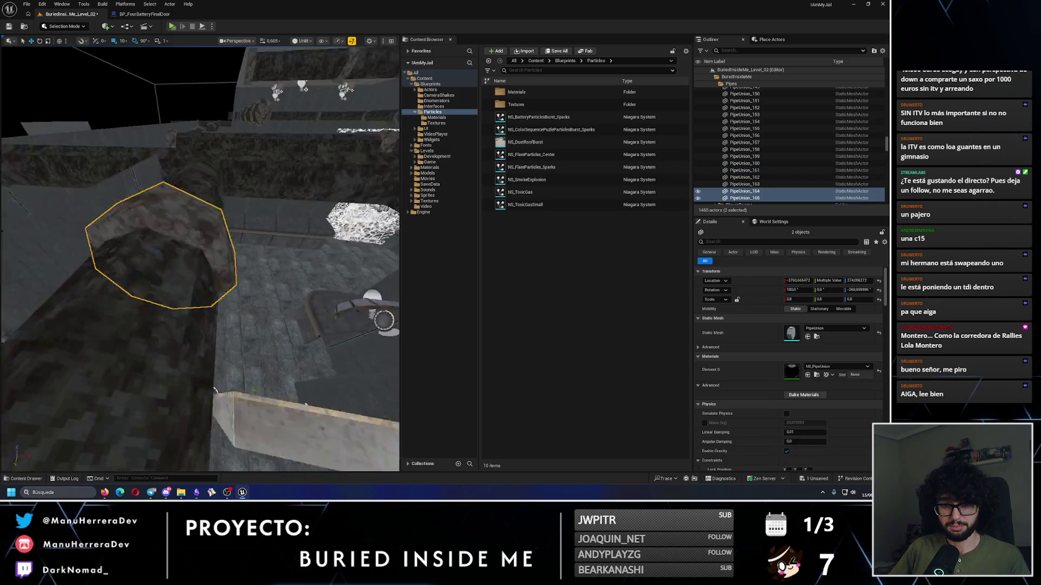
{"action": "mouse_move", "coordinate": [194, 263]}
{"action": "left_mouse_down"}
{"action": "mouse_move", "coordinate": [226, 348]}
{"action": "mouse_move", "coordinate": [269, 383]}
{"action": "mouse_move", "coordinate": [359, 255]}
{"action": "left_mouse_up"}
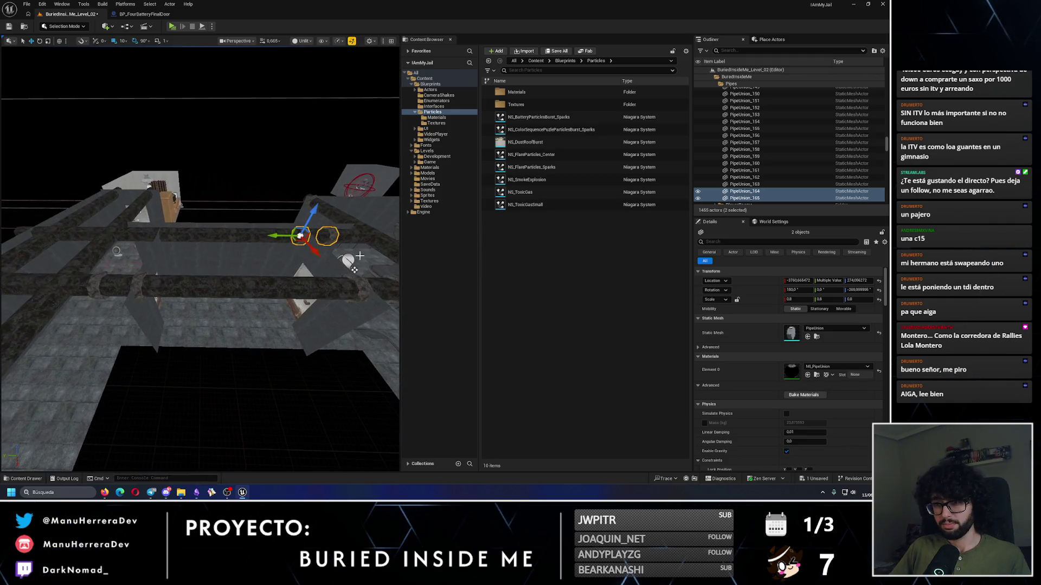
{"action": "left_click_drag", "start_coordinate": [287, 238], "coordinate": [111, 235]}
{"action": "key", "text": "f"}
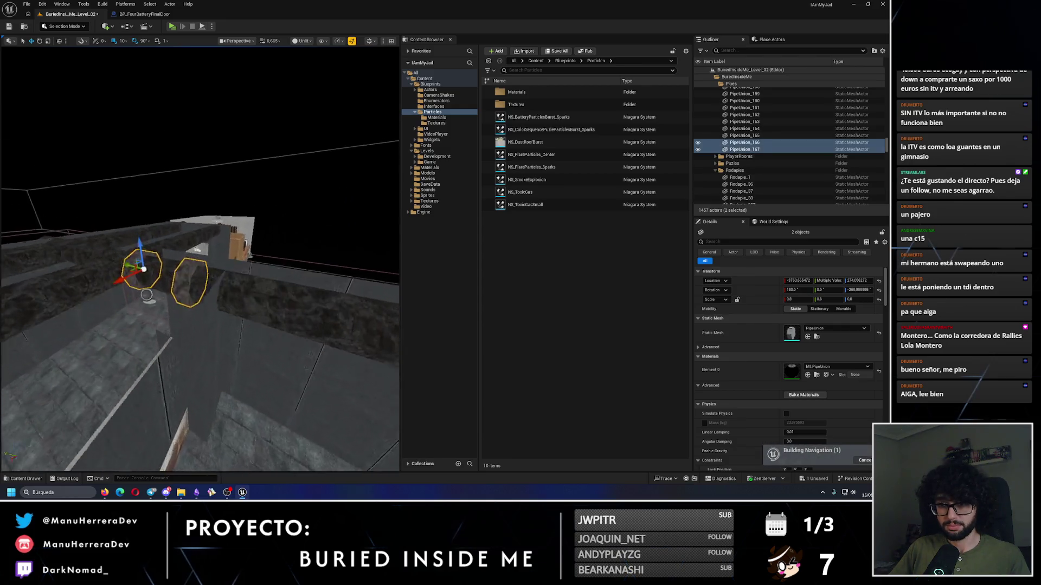
{"action": "mouse_move", "coordinate": [128, 238]}
{"action": "left_mouse_down"}
{"action": "mouse_move", "coordinate": [200, 190]}
{"action": "mouse_move", "coordinate": [282, 207]}
{"action": "mouse_move", "coordinate": [144, 236]}
{"action": "left_mouse_up"}
{"action": "left_click", "coordinate": [200, 191]}
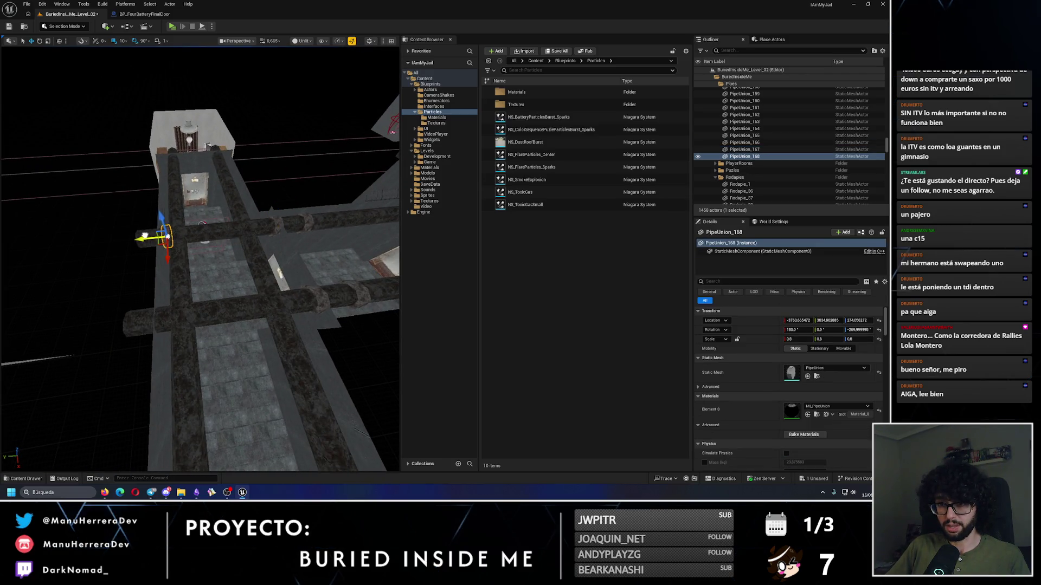